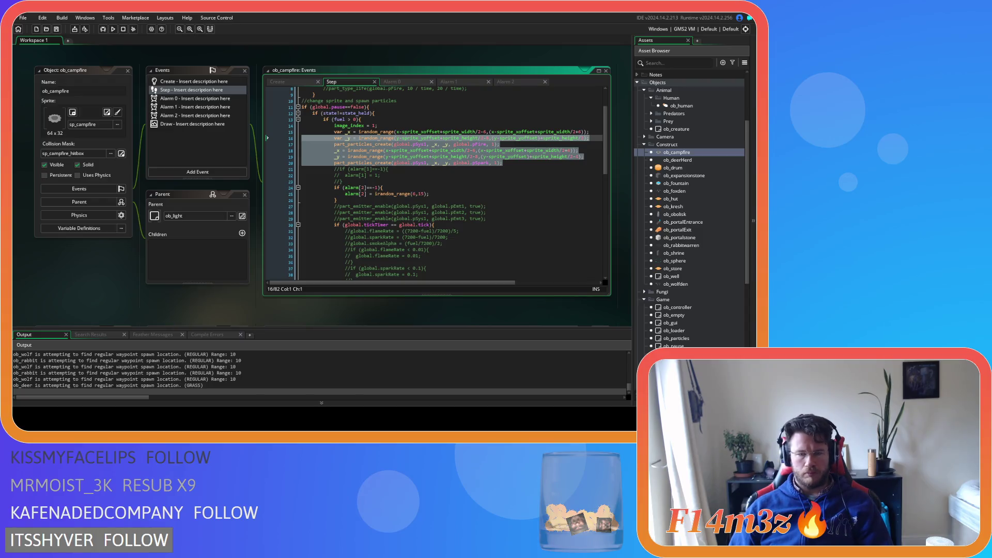
# Add an if (irandom(1)==1){ condition line after the flame particle line.
pyautogui.click(385, 157)
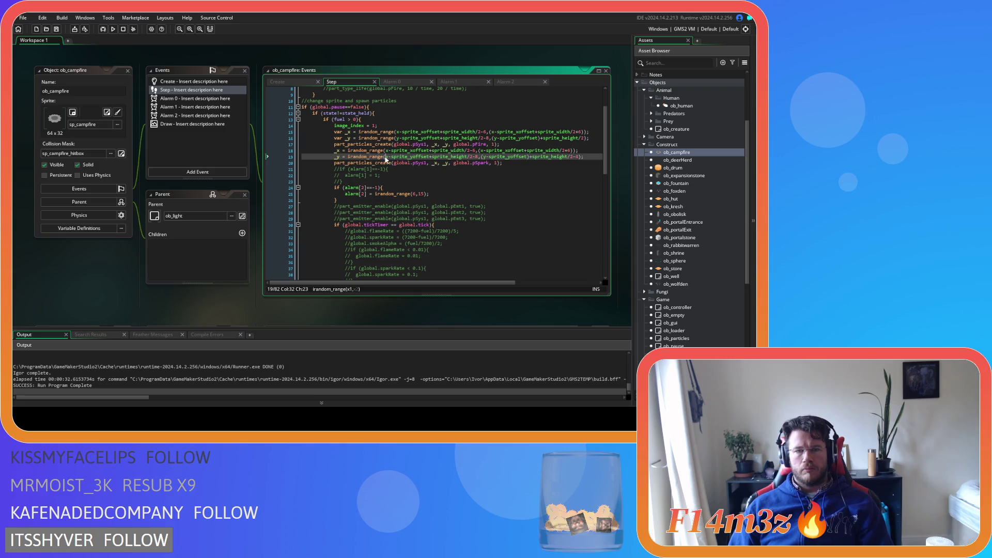
pyautogui.click(519, 145)
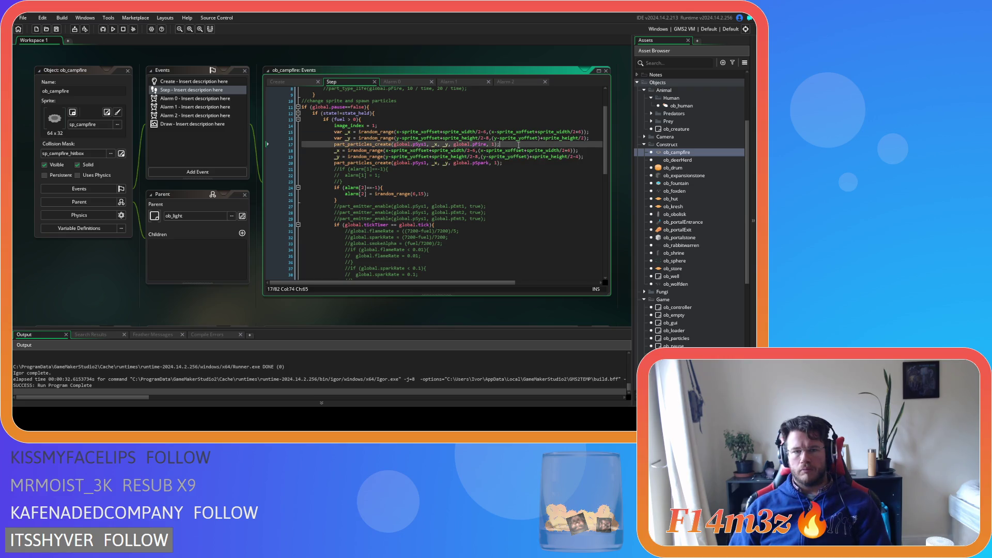
pyautogui.press('Return')
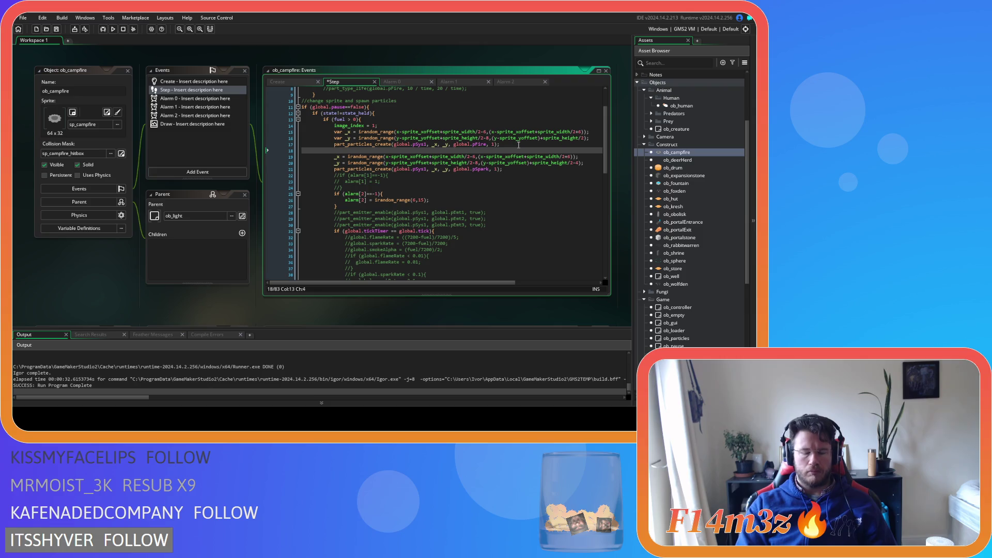
pyautogui.write('if (irand')
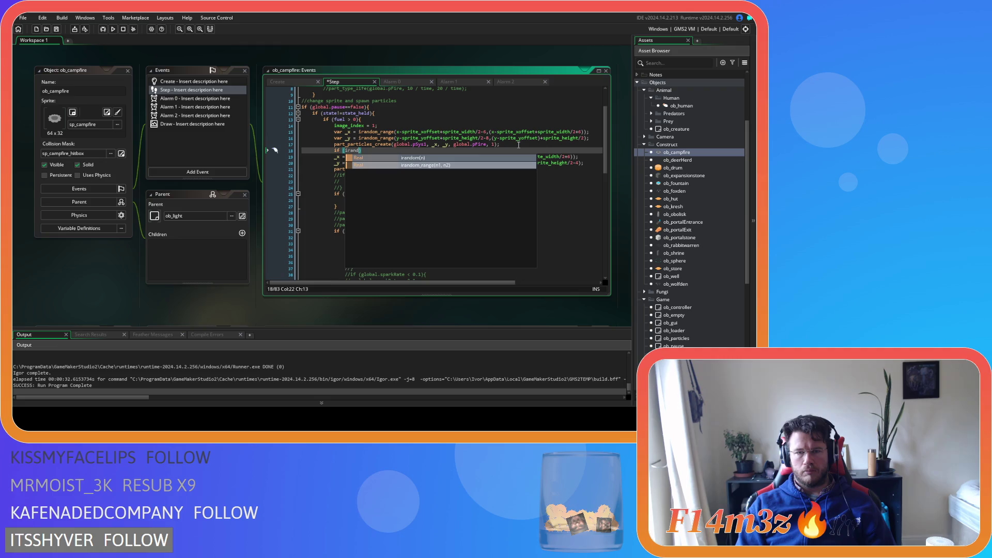
pyautogui.press('Return')
pyautogui.write('1)==1')
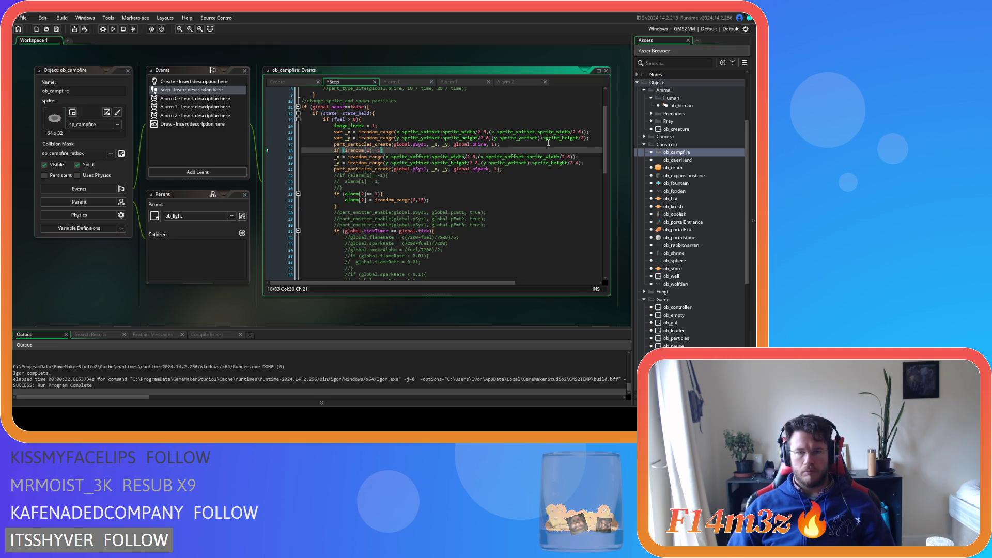
pyautogui.write(')')
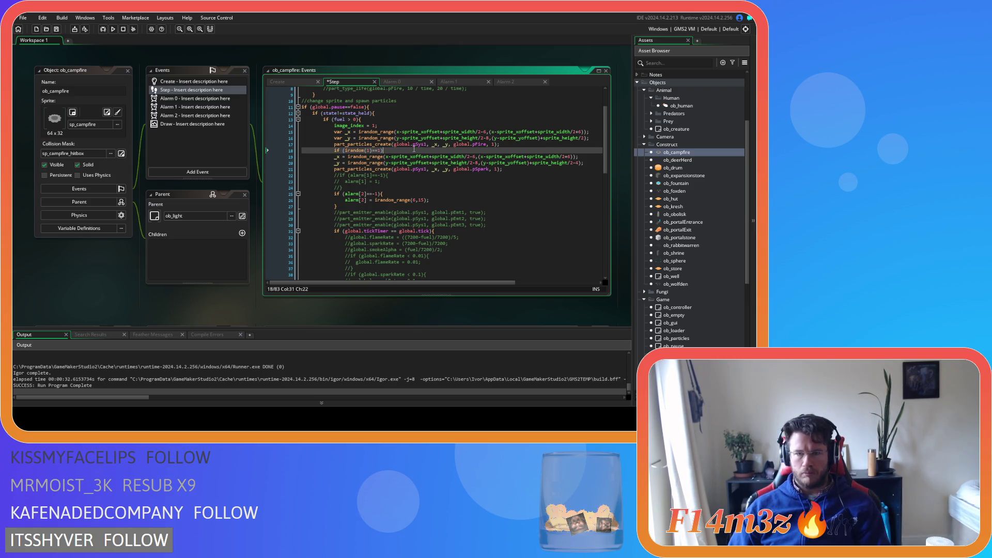
# Close the block with }, indent the three spark lines inside it, and rebuild.
pyautogui.click(504, 169)
pyautogui.press('Return')
pyautogui.write('}')
pyautogui.click(505, 169)
pyautogui.moveTo(506, 169); pyautogui.dragTo(302, 157)
pyautogui.press('Tab')
pyautogui.press('F5')
pyautogui.click(374, 169)
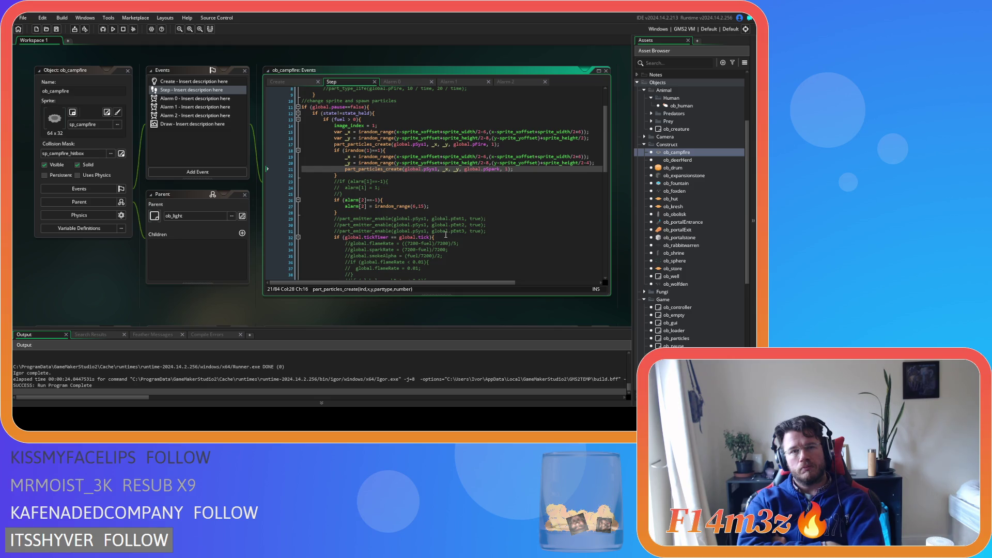
pyautogui.click(385, 150)
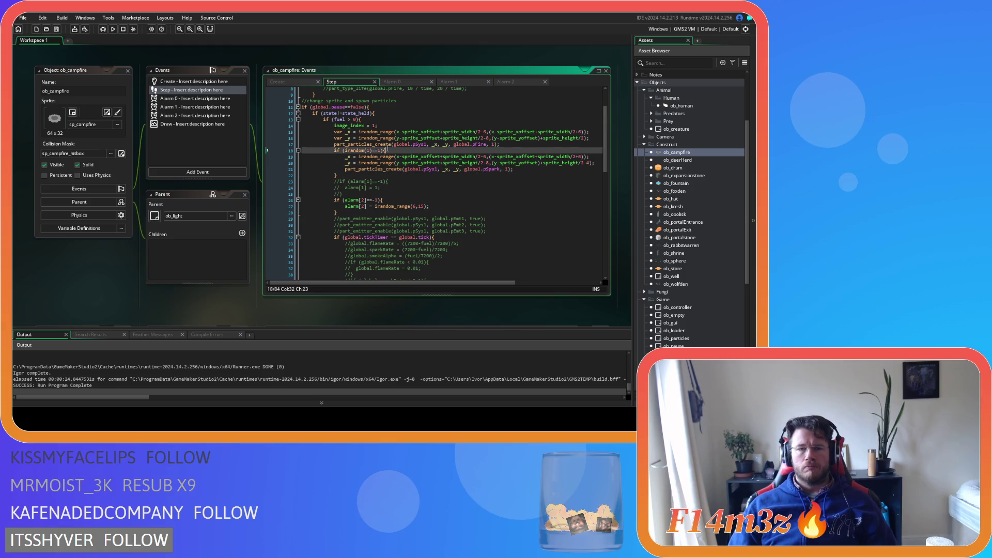
# Wrap the three flame particle lines in an if (irandom(1)==1){ ... } block.
pyautogui.click(389, 125)
pyautogui.press('Return')
pyautogui.write('if (irandom(1)==1){')
pyautogui.hotkey('shift', 'Down')
pyautogui.hotkey('shift', 'Down')
pyautogui.hotkey('shift', 'Down')
pyautogui.press('Tab')
pyautogui.click(516, 151)
pyautogui.press('Return')
pyautogui.write('}')
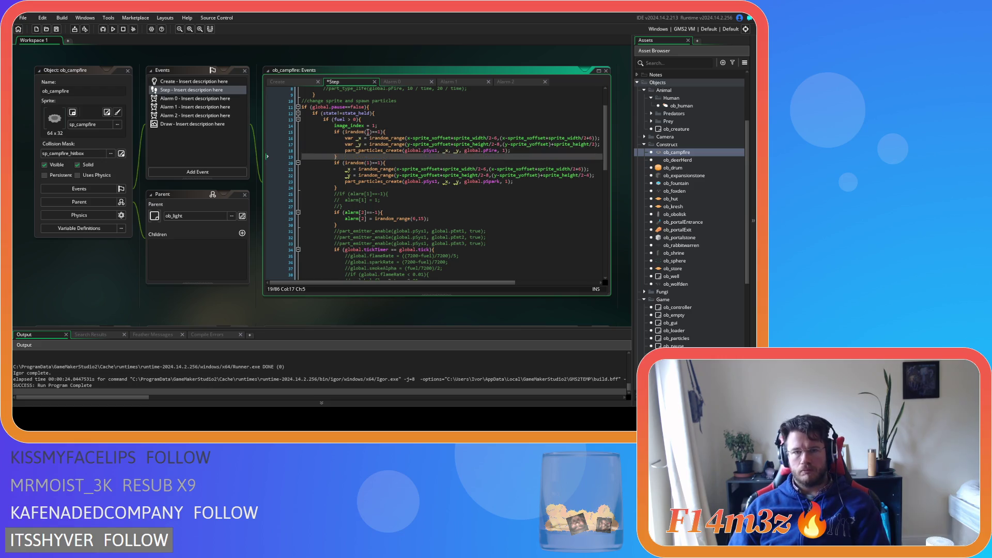
# Change the flame condition to random(fuel/7200)==1, save the Step code, and rebuild.
pyautogui.click(366, 131)
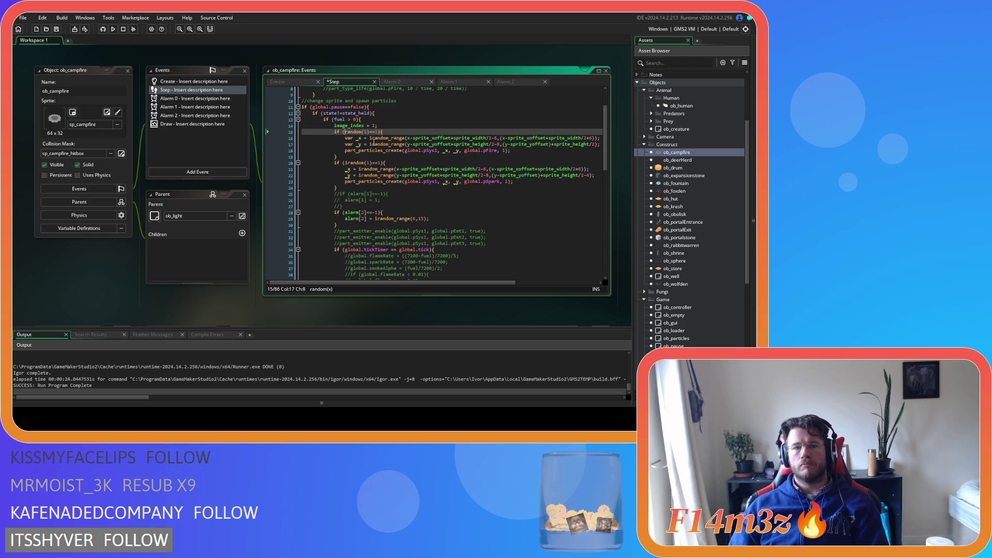
pyautogui.click(350, 132)
pyautogui.press('BackSpace')
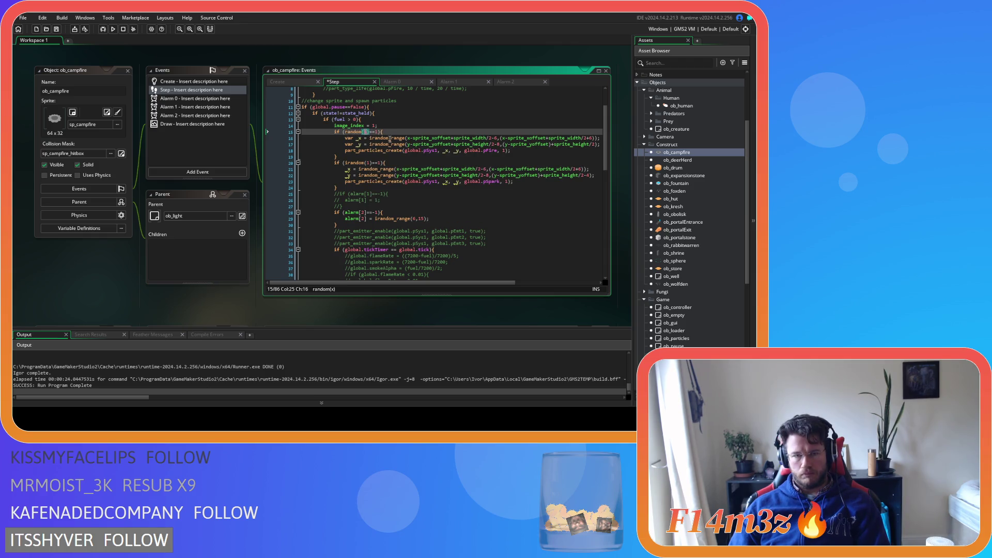
pyautogui.moveTo(391, 139)
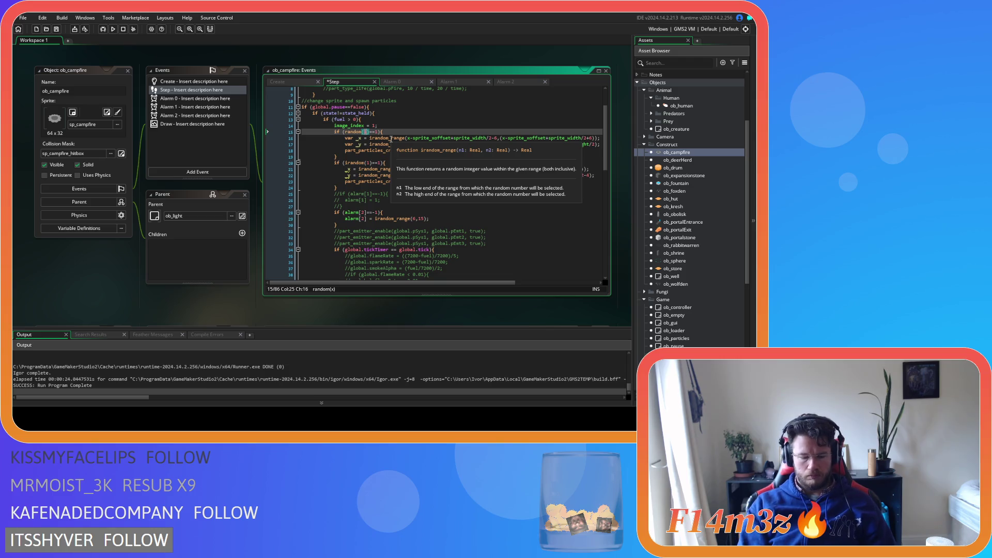
pyautogui.write('fuel')
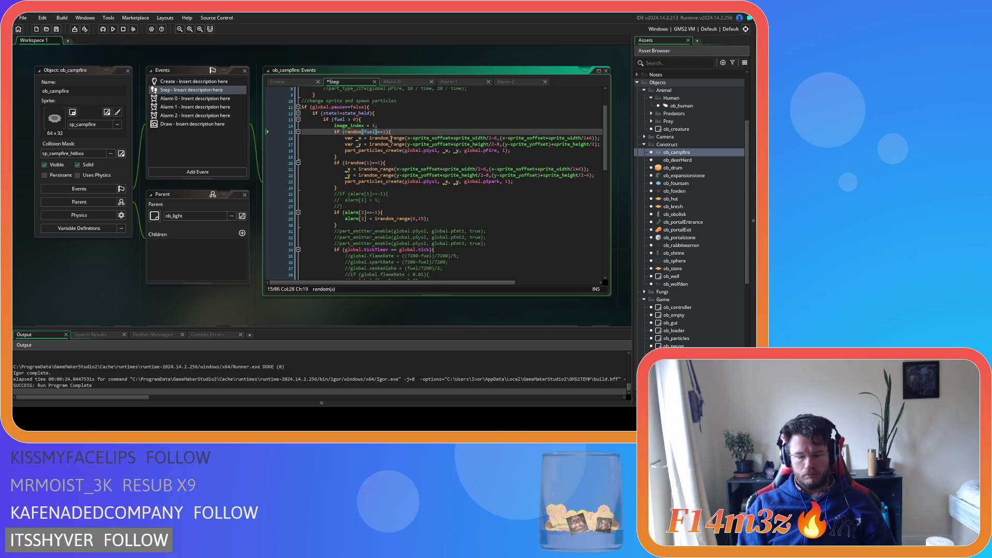
pyautogui.write('/')
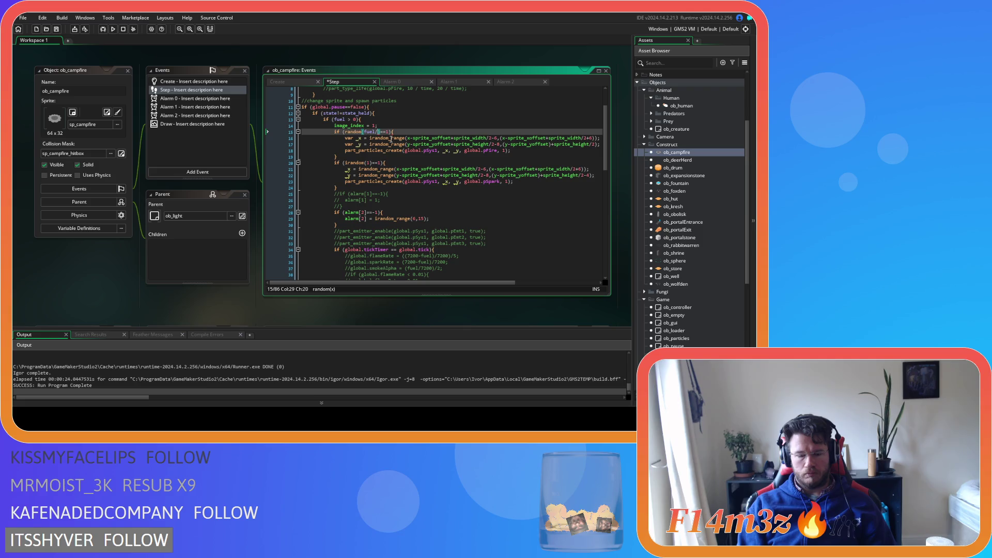
pyautogui.write('7200')
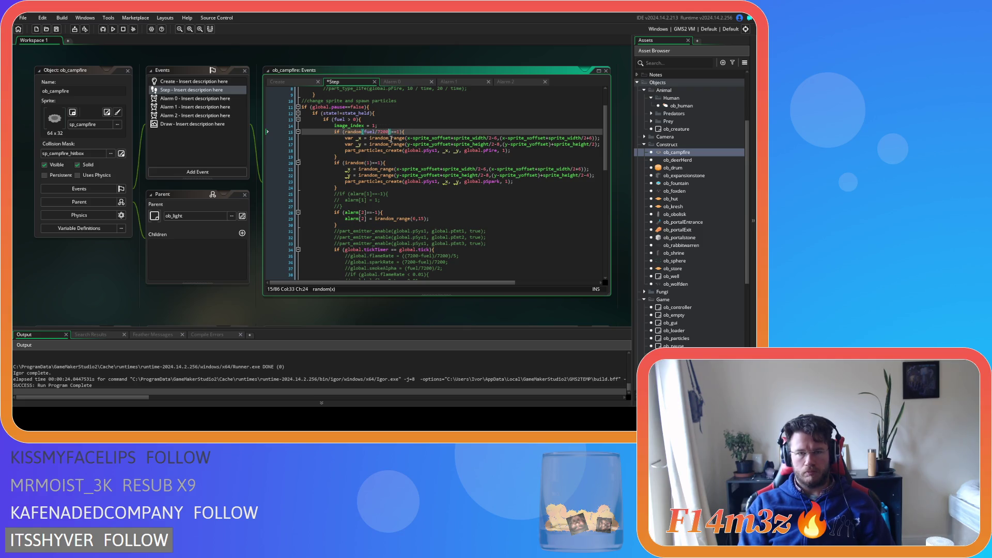
pyautogui.click(415, 130)
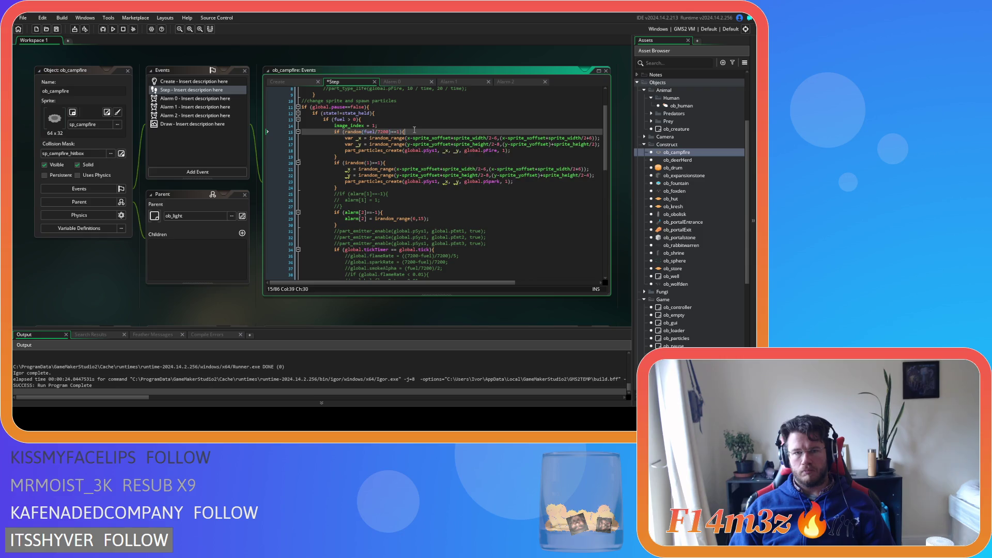
pyautogui.hotkey('ctrl', 's')
pyautogui.press('F5')
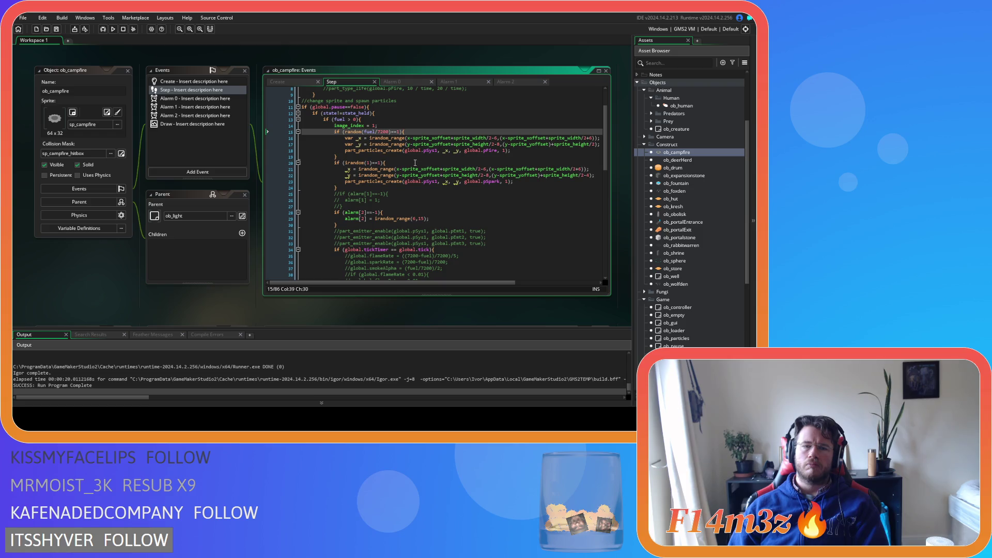
# Delete the 1 after == in the spark condition on line 20.
pyautogui.click(415, 163)
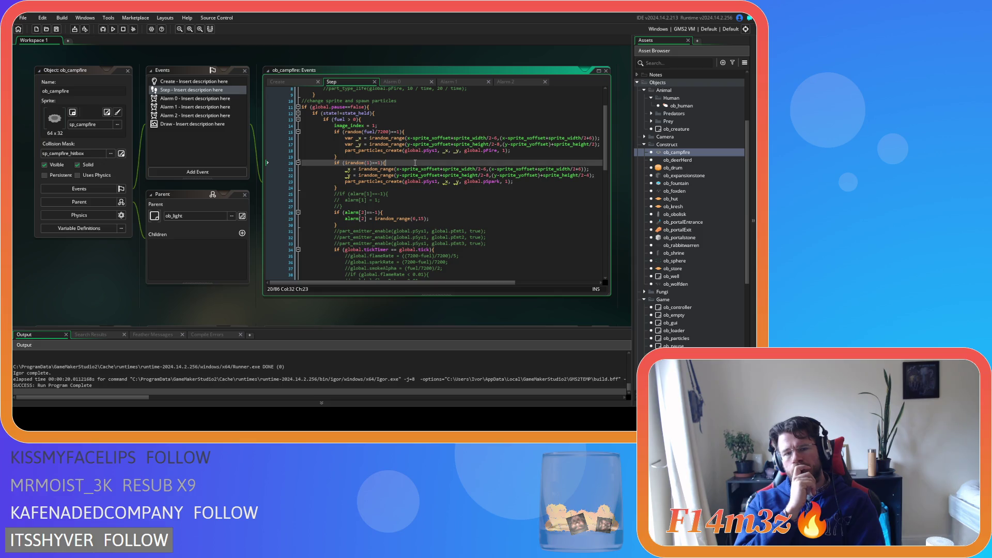
pyautogui.press('Left')
pyautogui.press('Left')
pyautogui.press('BackSpace')
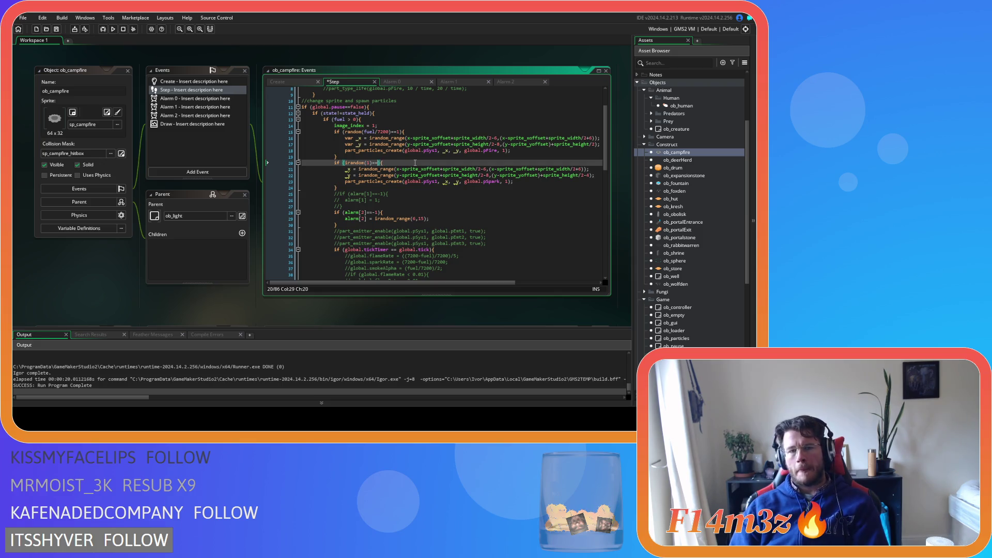
# Make the spark condition irandom(1)==3, rebuild, then examine fuel/7200 in the flame condition.
pyautogui.write('3')
pyautogui.press('F5')
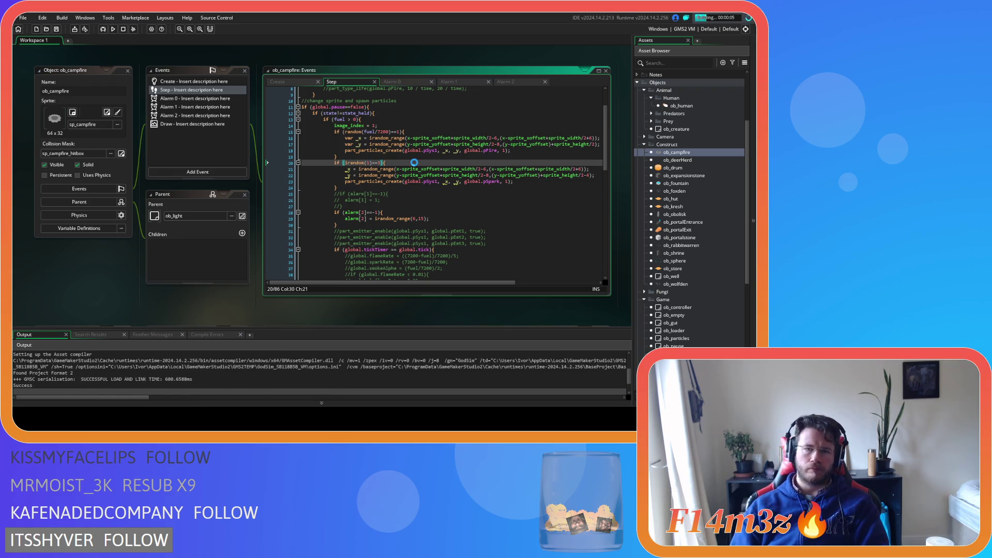
pyautogui.click(418, 131)
pyautogui.moveTo(363, 132); pyautogui.dragTo(388, 137)
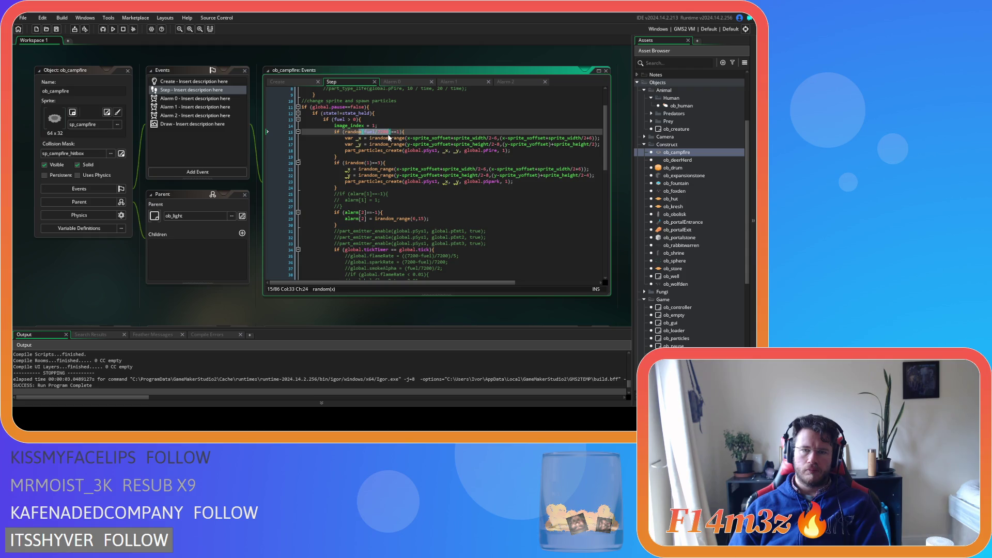
pyautogui.press('Left')
pyautogui.moveTo(353, 133)
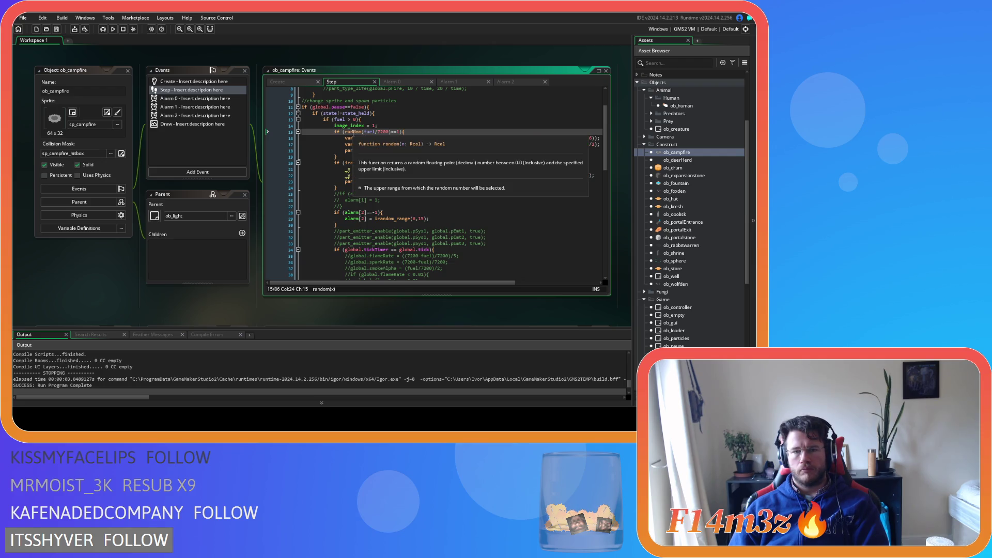
pyautogui.moveTo(363, 133); pyautogui.dragTo(389, 133)
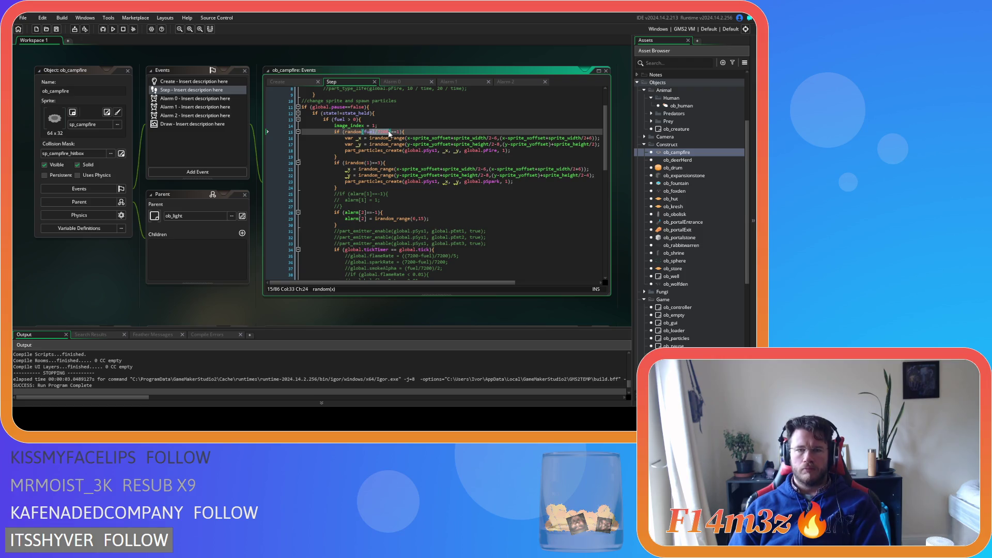
pyautogui.click(396, 133)
pyautogui.click(400, 133)
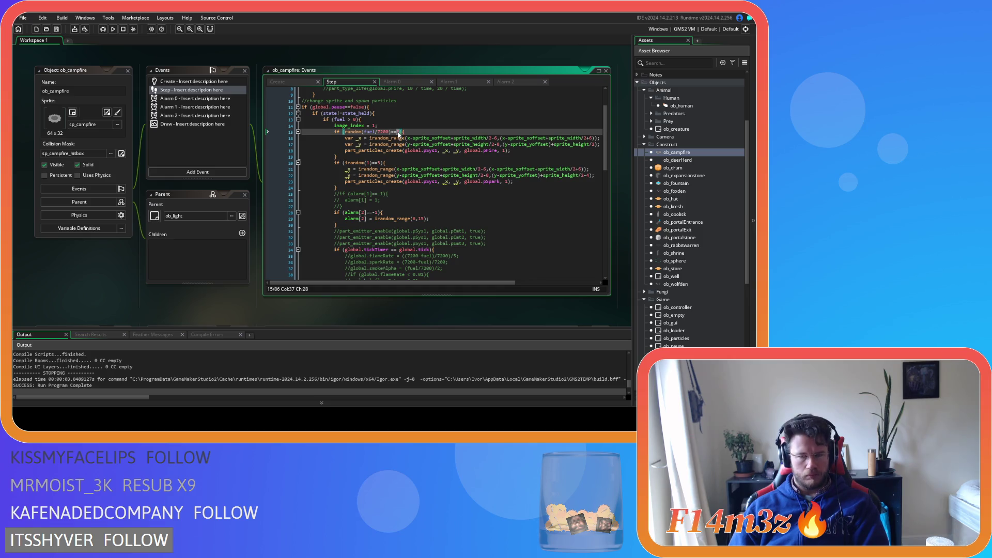
pyautogui.click(393, 132)
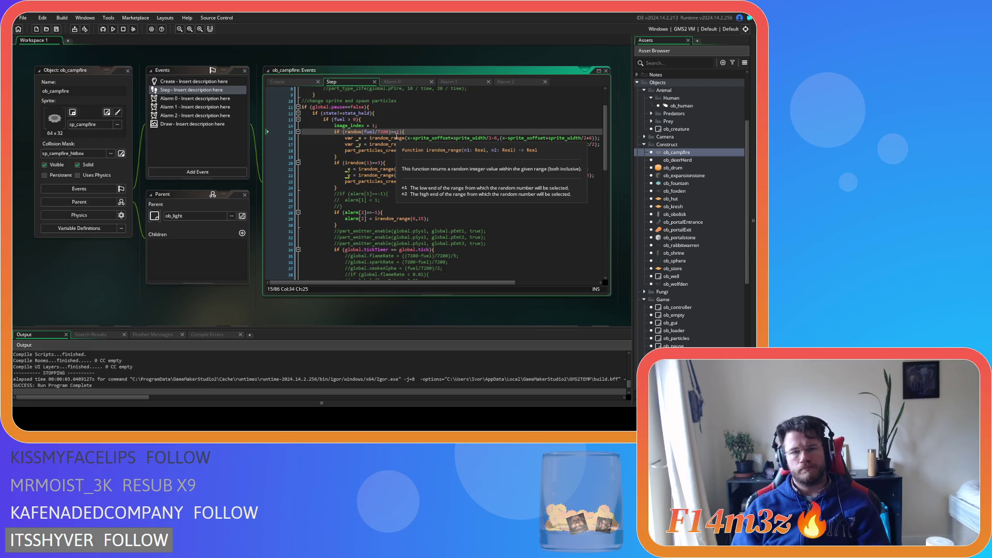
# Rework the flame condition to 2-random(fuel/7200) with a >=2 threshold, save, and run.
pyautogui.press('Left')
pyautogui.hotkey('ctrl', 'Left')
pyautogui.hotkey('ctrl', 'Left')
pyautogui.hotkey('ctrl', 'Left')
pyautogui.write('if (2')
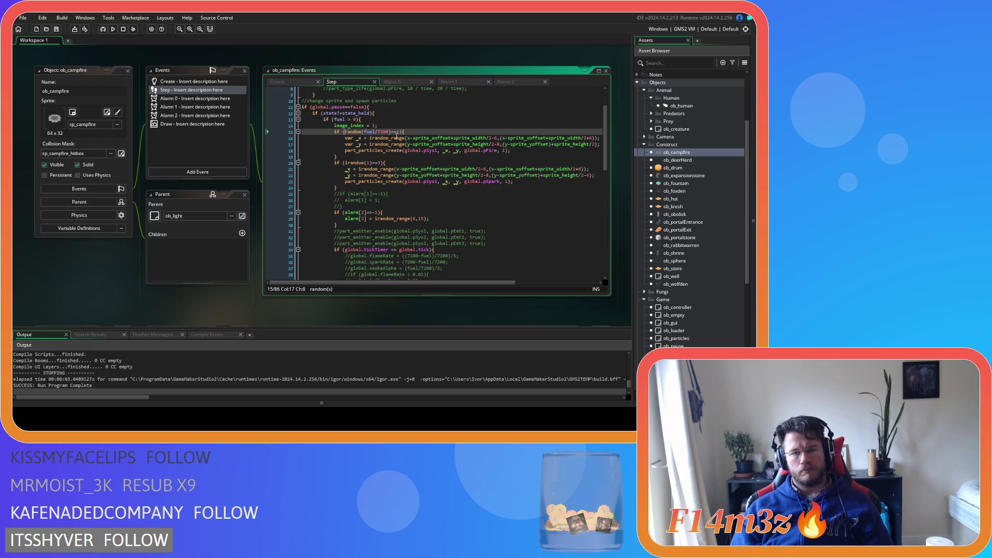
pyautogui.write('-')
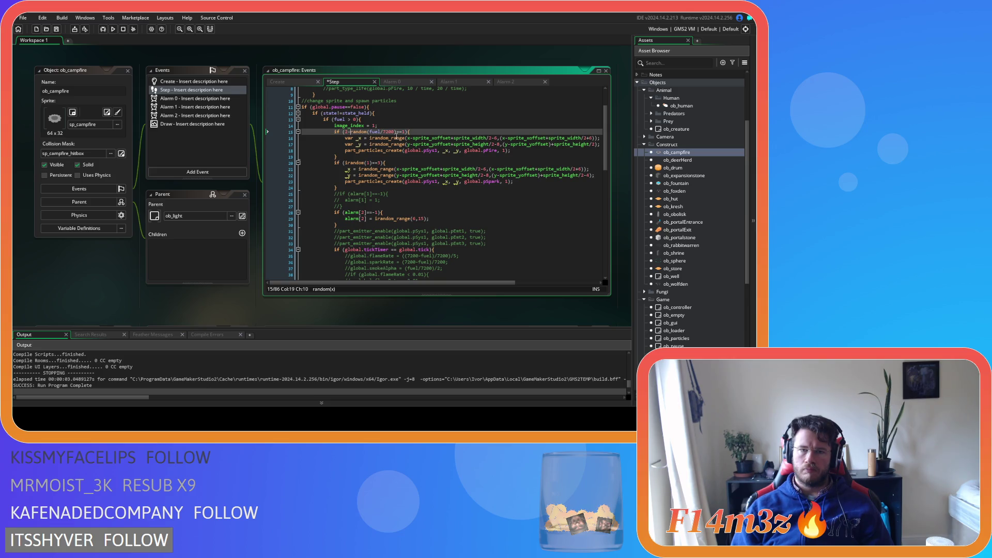
pyautogui.moveTo(396, 132); pyautogui.dragTo(399, 133)
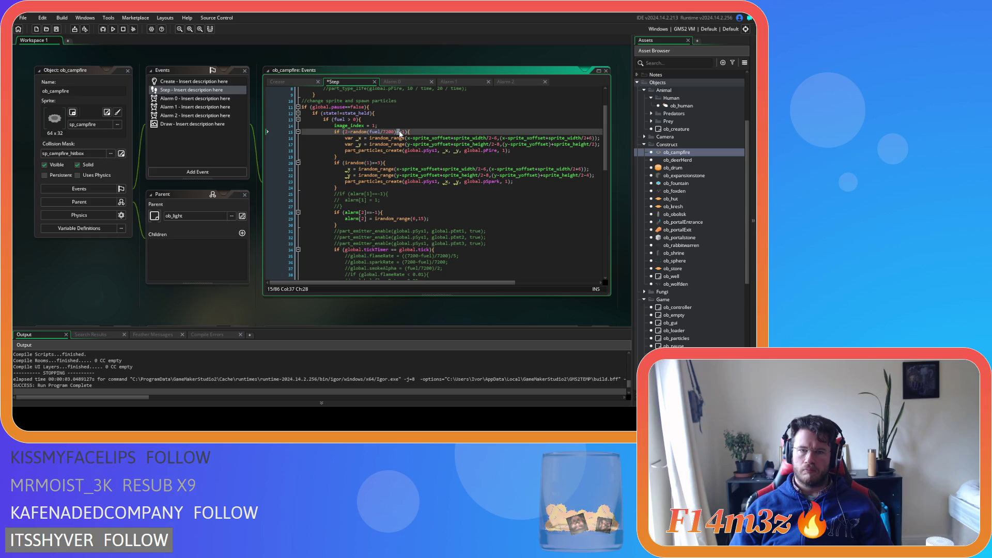
pyautogui.write('>=')
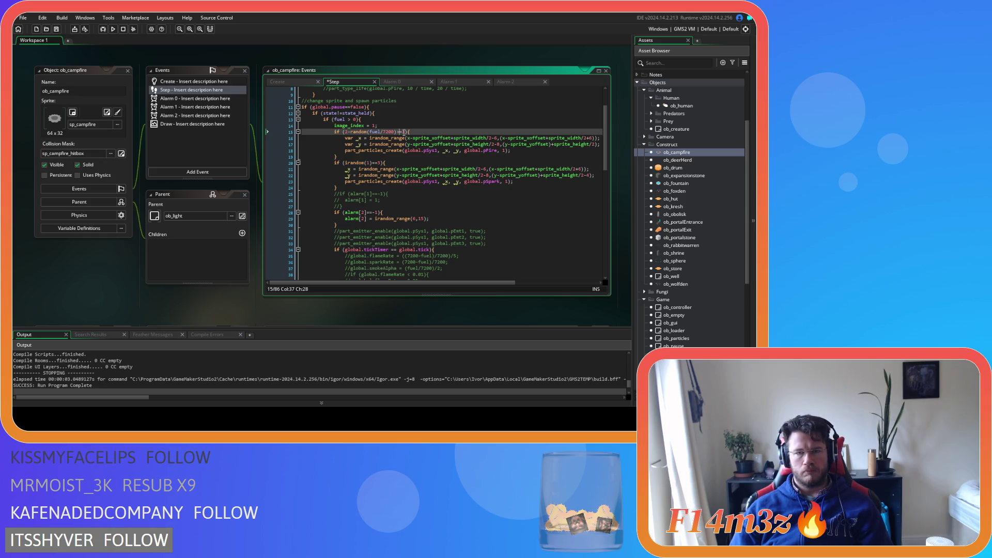
pyautogui.write('2')
pyautogui.hotkey('ctrl', 's')
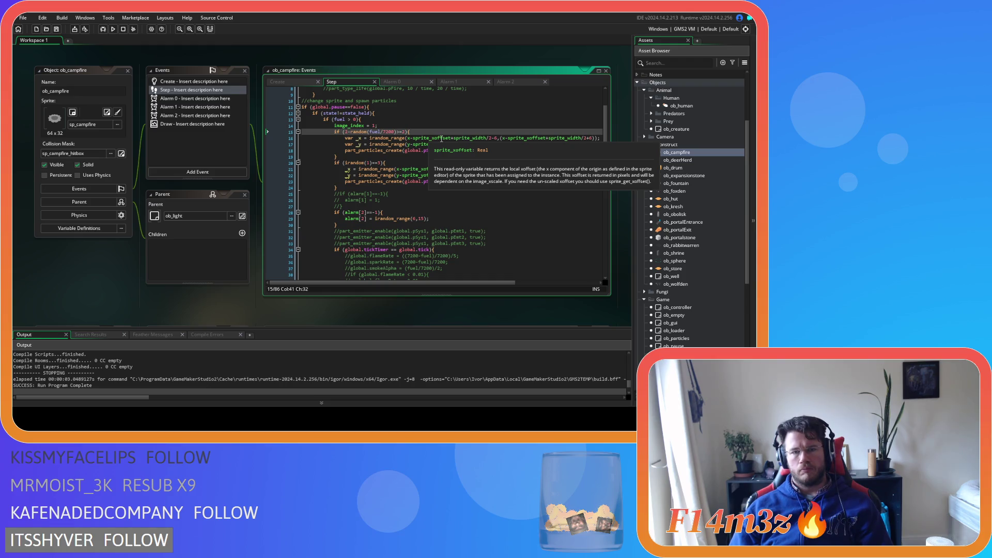
pyautogui.press('F5')
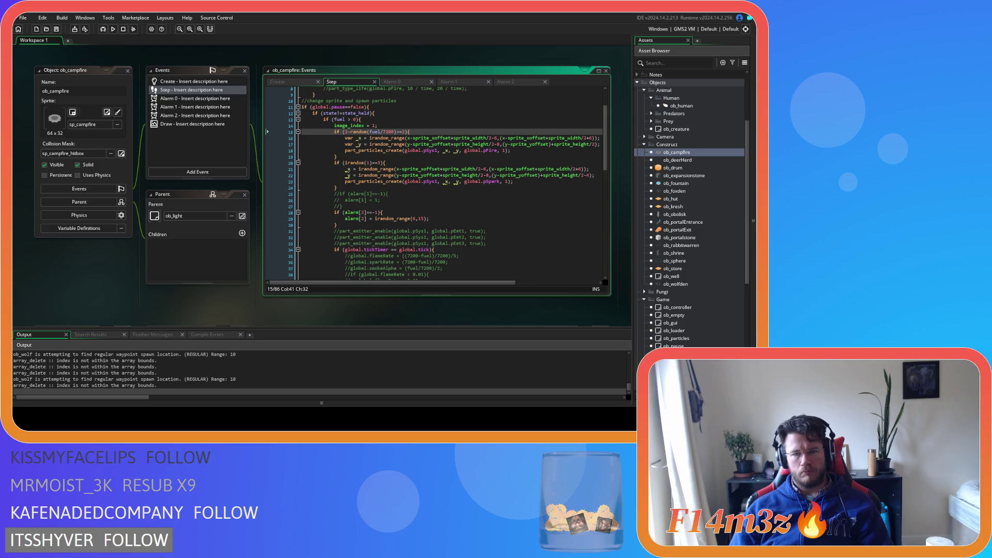
# Change the spark check on line 20 to irandom(3) and save.
pyautogui.click(421, 182)
pyautogui.click(421, 193)
pyautogui.click(423, 188)
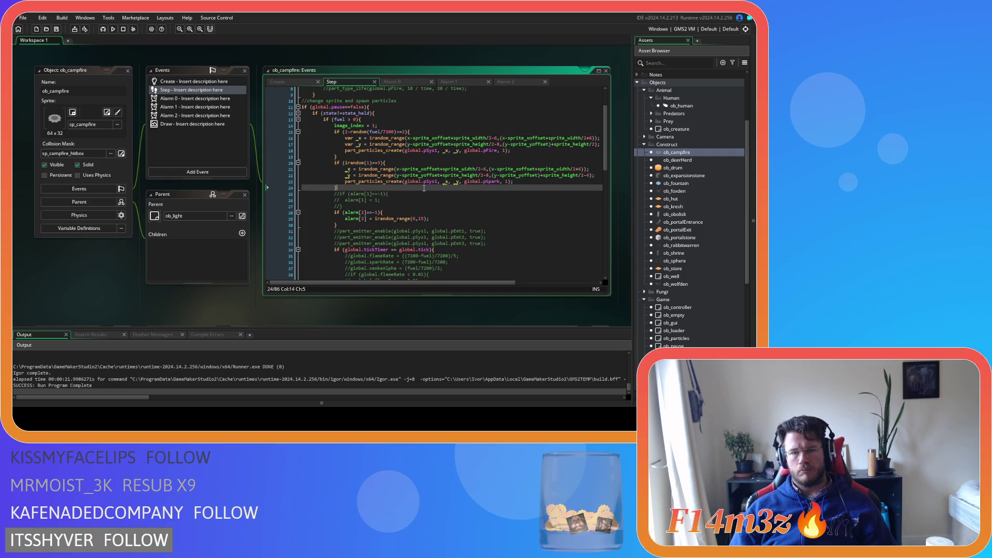
pyautogui.press('Up')
pyautogui.press('Up')
pyautogui.press('Up')
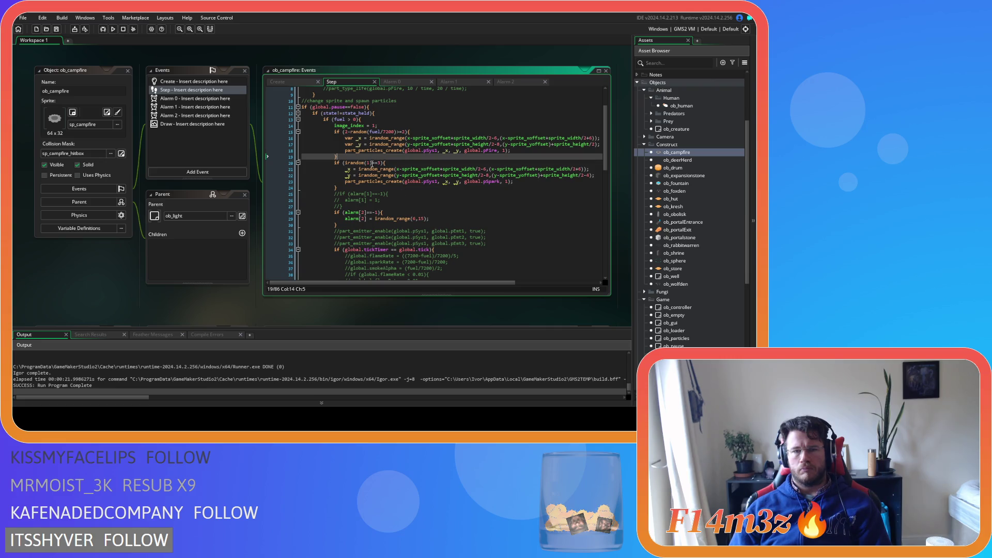
pyautogui.click(373, 163)
pyautogui.press('BackSpace')
pyautogui.write('3')
pyautogui.click(401, 165)
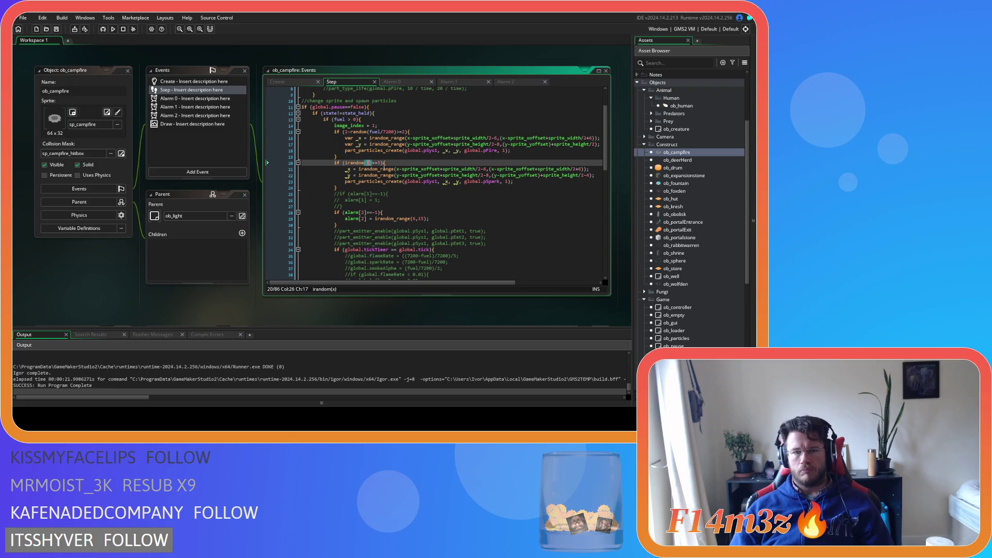
pyautogui.hotkey('ctrl', 's')
# Lower the flame threshold on line 15 from >=2 to >=1.
pyautogui.click(353, 138)
pyautogui.press('Up')
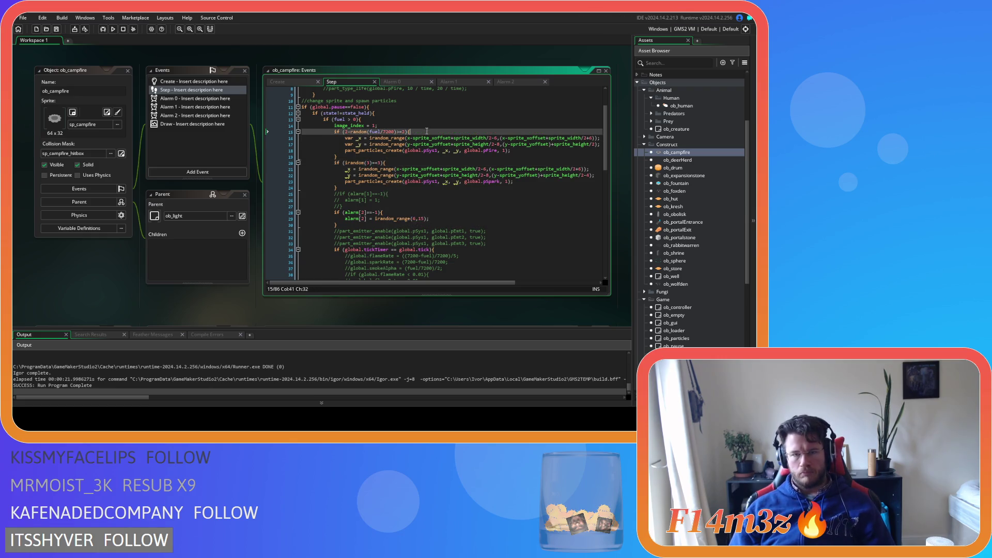
pyautogui.click(357, 145)
pyautogui.moveTo(350, 132); pyautogui.dragTo(384, 132)
pyautogui.click(402, 132)
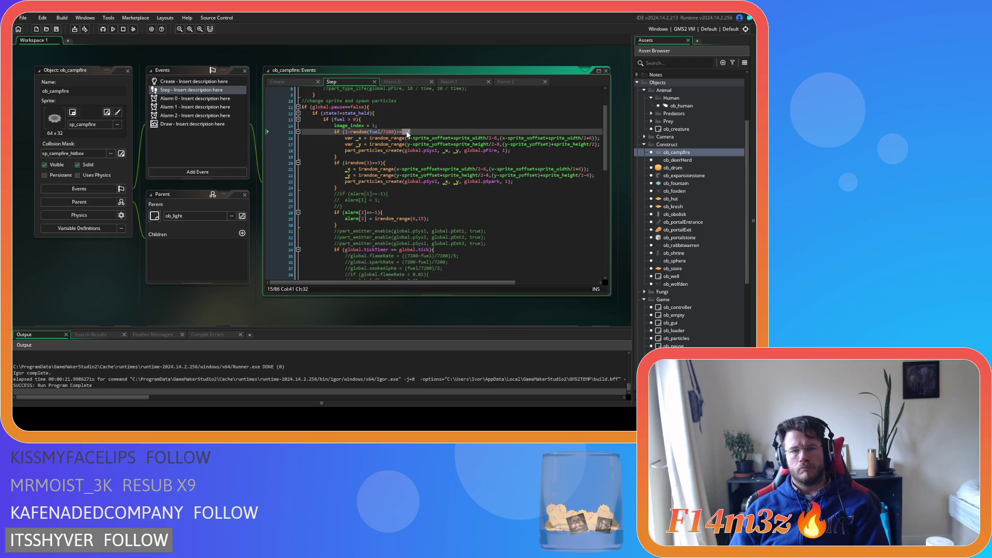
pyautogui.click(347, 132)
pyautogui.moveTo(351, 133); pyautogui.dragTo(394, 136)
pyautogui.click(404, 132)
pyautogui.press('Delete')
pyautogui.write('1){')
pyautogui.click(419, 132)
# Run the game, rerunning after the failed build, then return to line 15.
pyautogui.press('F5')
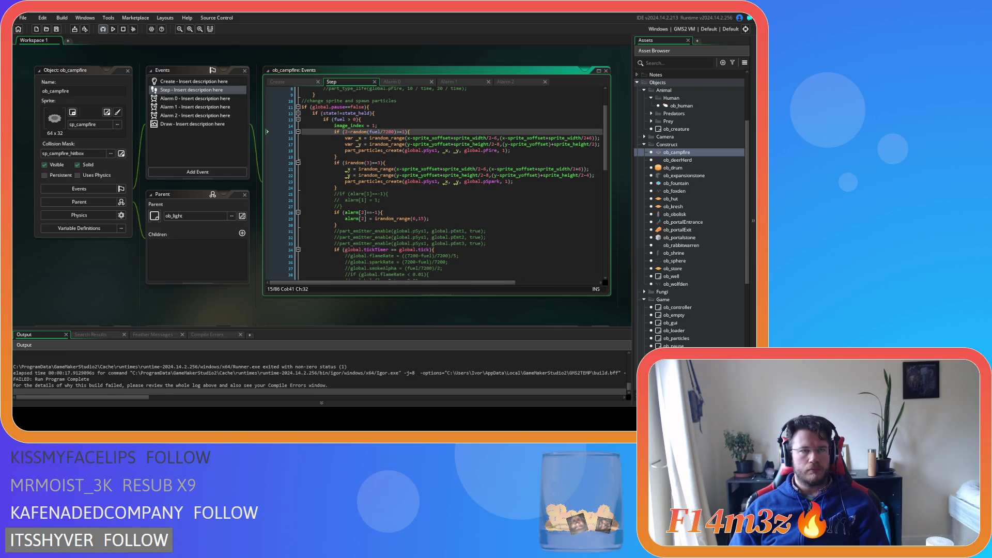
pyautogui.press('F5')
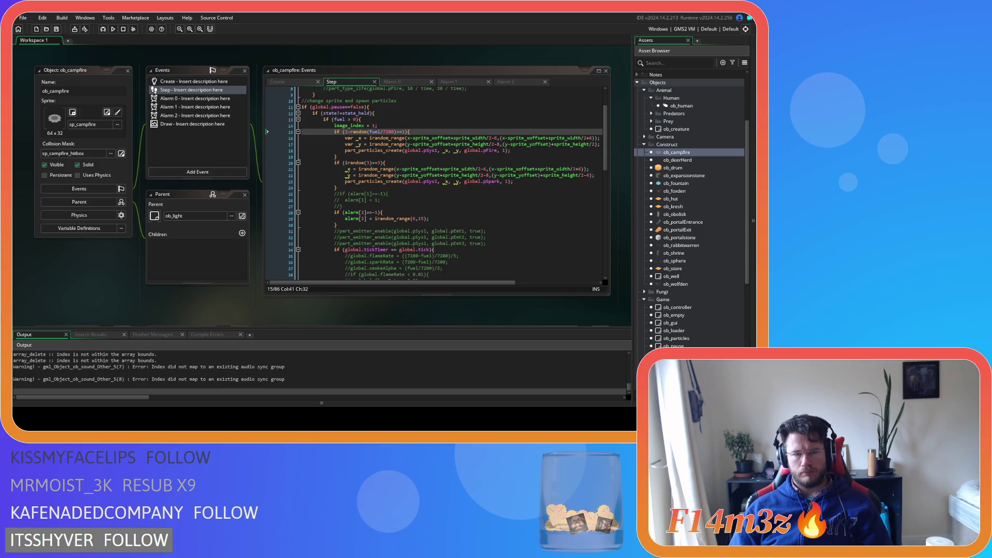
pyautogui.click(419, 130)
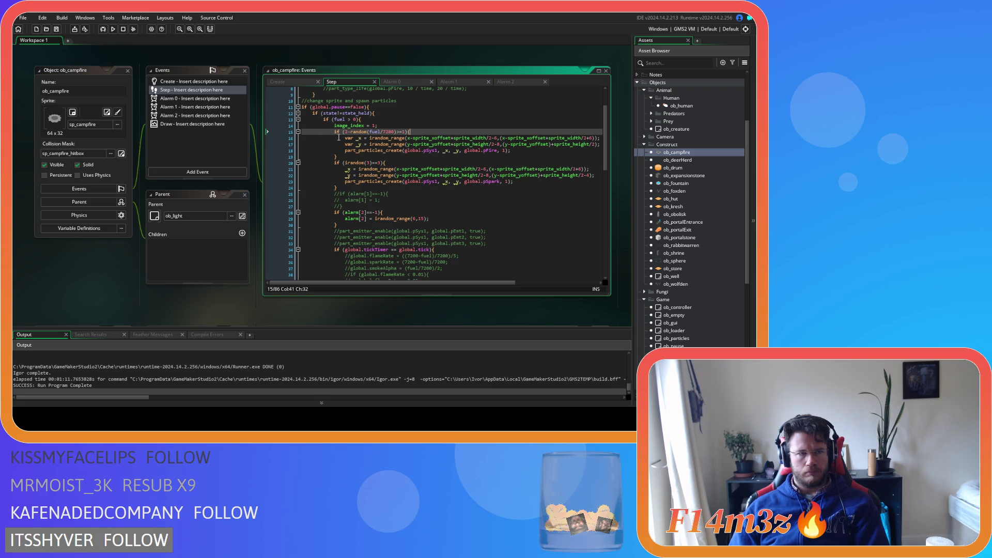
pyautogui.click(344, 132)
# Replace the 2- prefix before random on line 15 and save the Step code.
pyautogui.press('Delete')
pyautogui.press('Delete')
pyautogui.write('i')
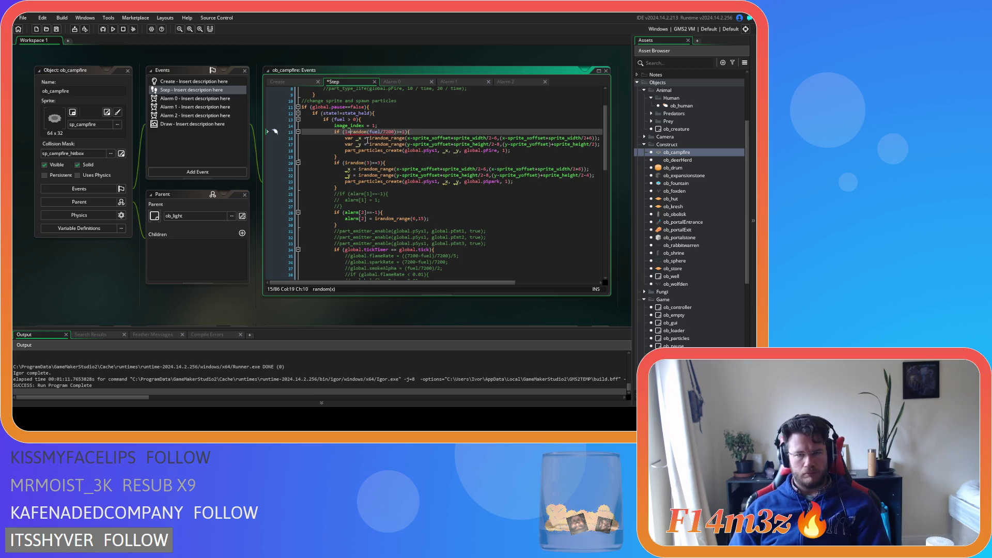
pyautogui.press('BackSpace')
pyautogui.write('1+')
pyautogui.click(417, 132)
pyautogui.hotkey('ctrl', 's')
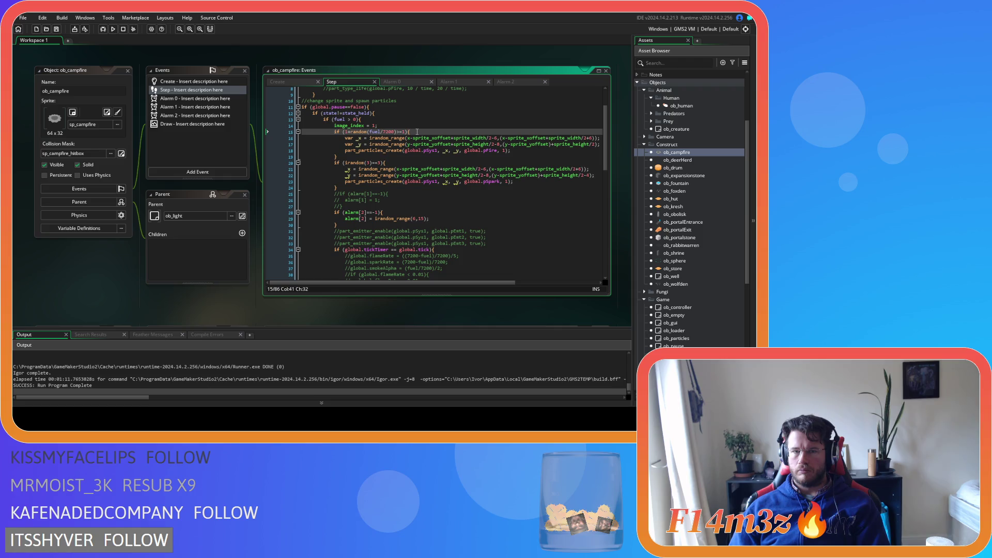
# Set the flame comparison on line 15 to random(fuel/7200)>=0.5.
pyautogui.click(399, 131)
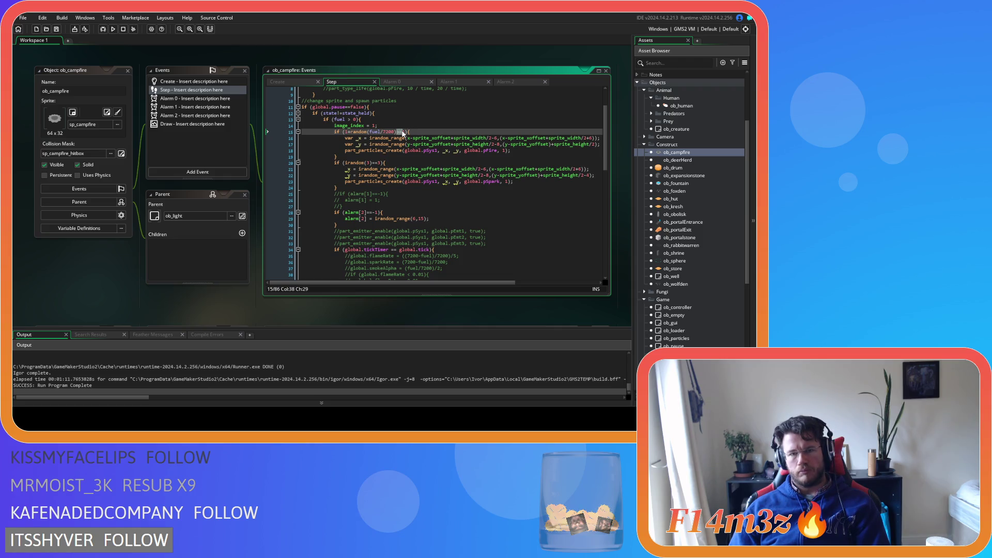
pyautogui.write('=')
pyautogui.click(403, 132)
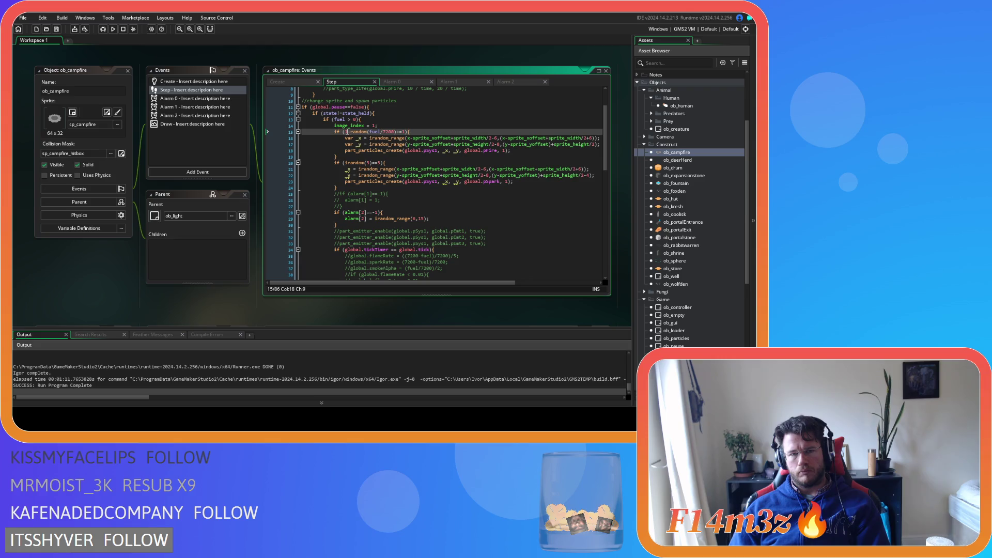
pyautogui.press('BackSpace')
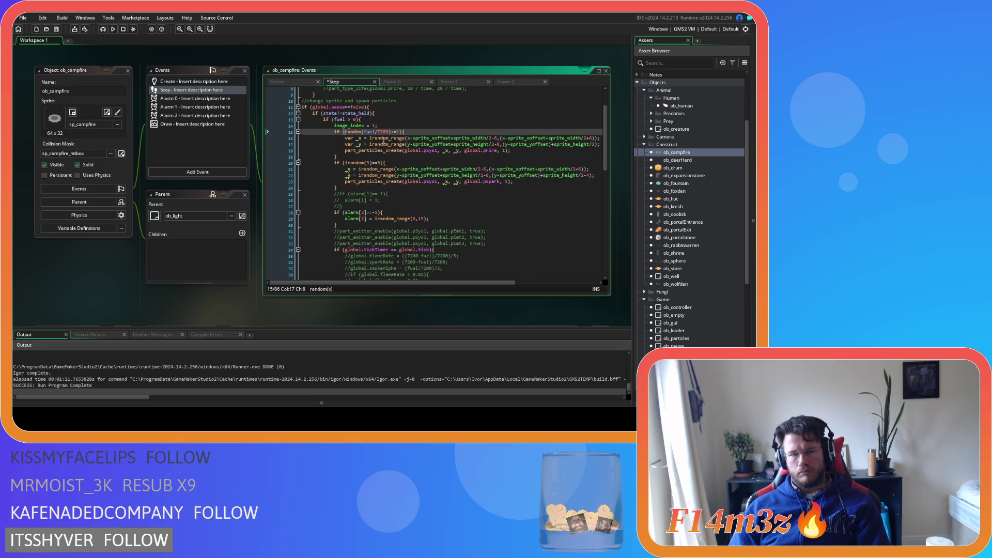
pyautogui.moveTo(390, 133); pyautogui.dragTo(396, 133)
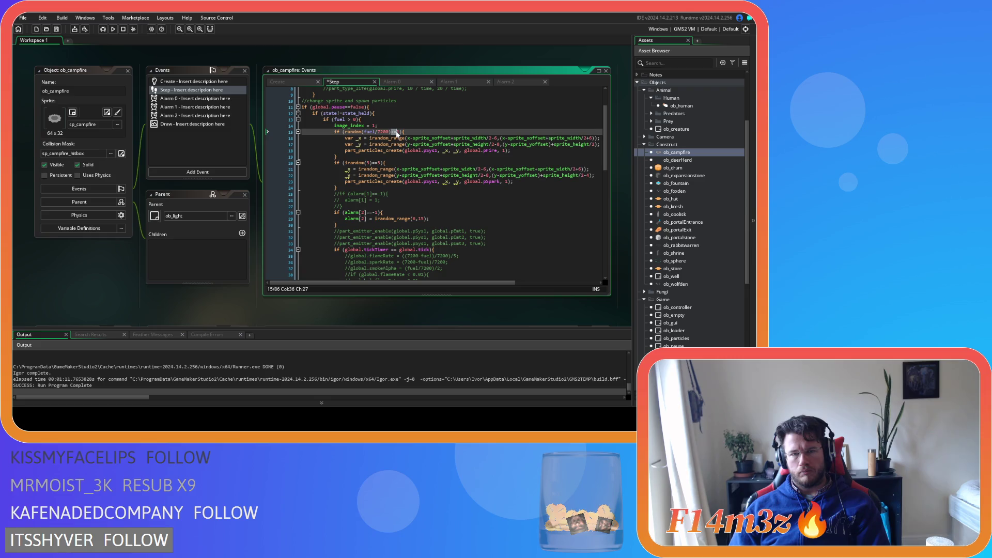
pyautogui.moveTo(443, 137)
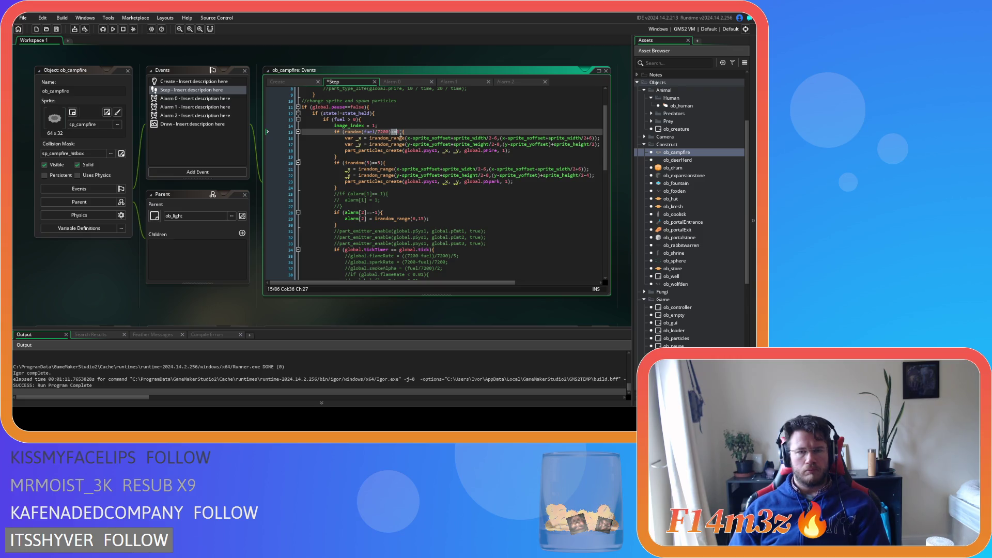
pyautogui.moveTo(400, 138)
pyautogui.write('>=0.')
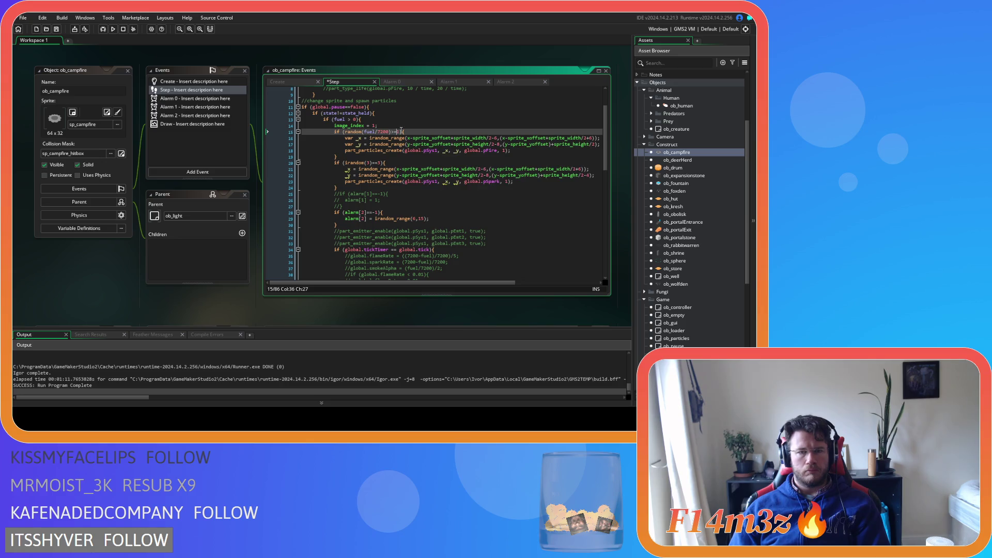
pyautogui.press('Delete')
pyautogui.write('5')
pyautogui.click(420, 132)
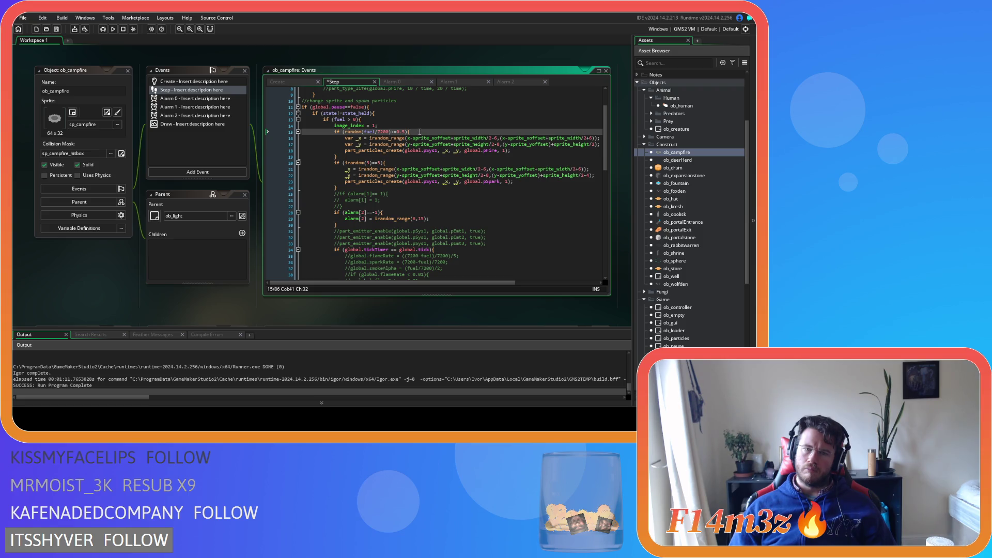
pyautogui.click(402, 131)
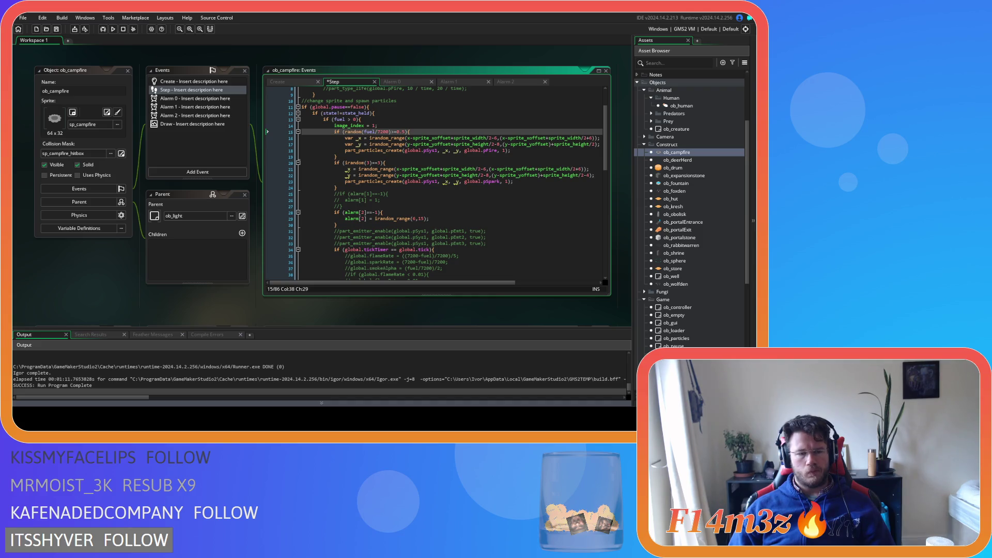
pyautogui.click(332, 231)
pyautogui.press('Up')
pyautogui.press('Up')
pyautogui.press('Up')
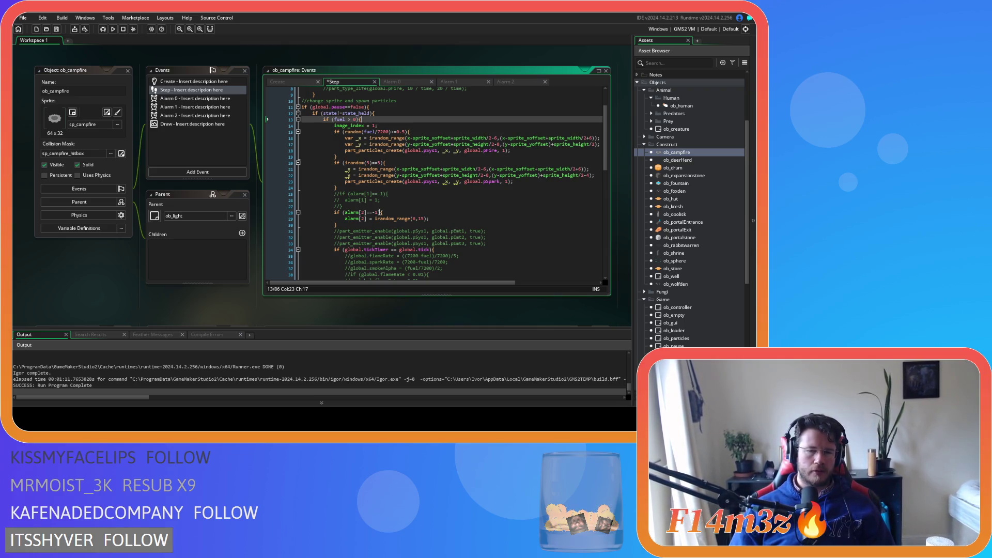
# Uncomment the flameRate and sparkRate checks and their assignment lines.
pyautogui.click(352, 225)
pyautogui.scroll(-7, 362, 222)
pyautogui.click(508, 184)
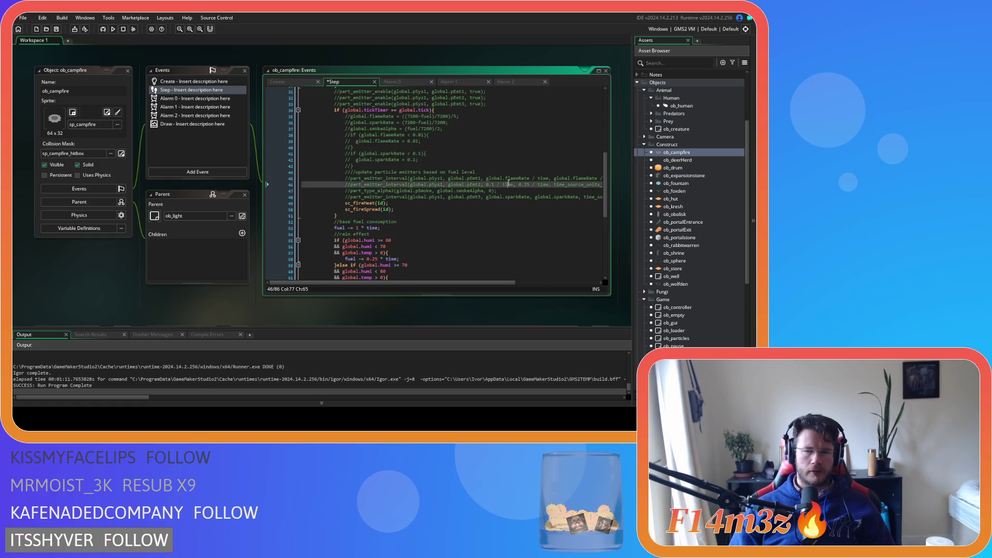
pyautogui.moveTo(464, 280)
pyautogui.mouseDown()
pyautogui.moveTo(489, 280)
pyautogui.moveTo(464, 280)
pyautogui.mouseUp()
pyautogui.scroll(9, 467, 252)
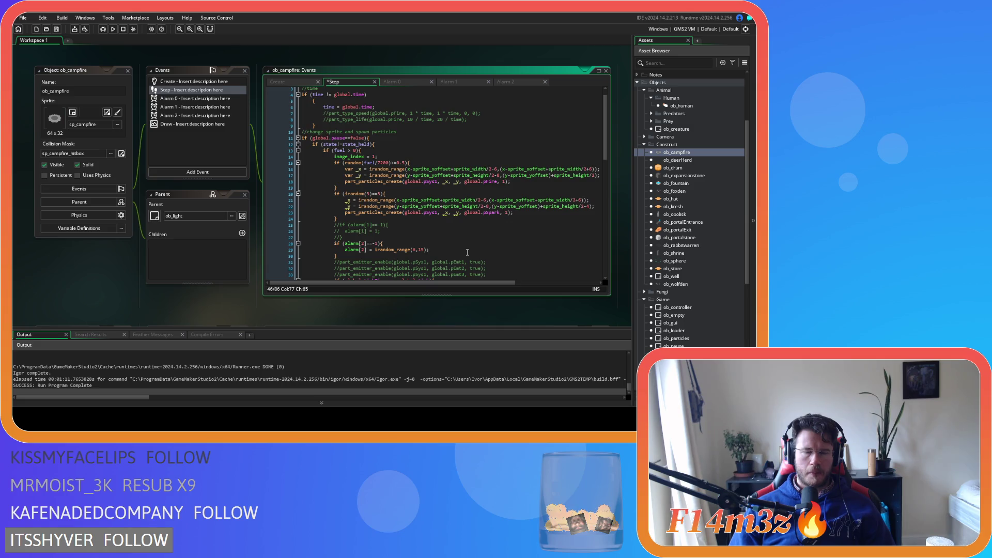
pyautogui.moveTo(352, 221); pyautogui.dragTo(332, 163)
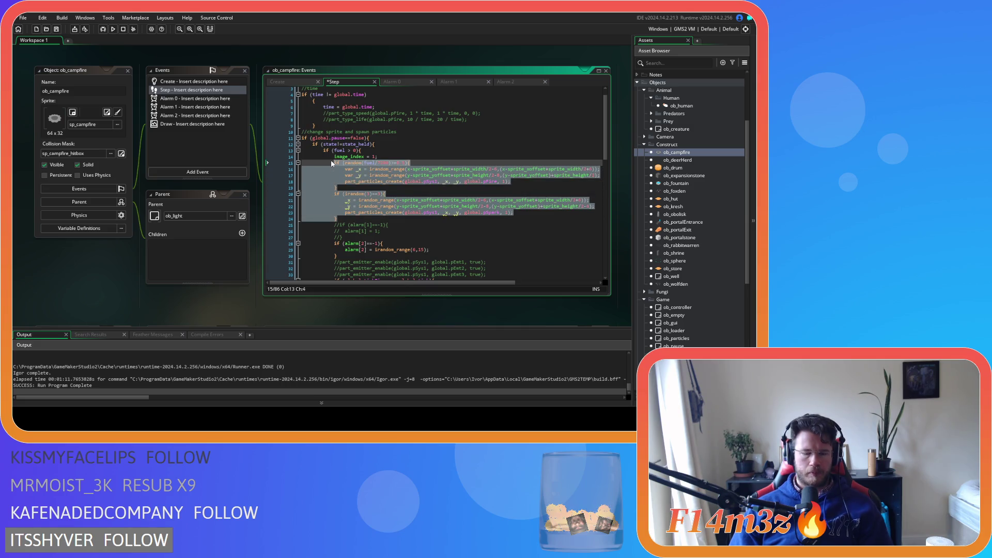
pyautogui.scroll(-8, 359, 172)
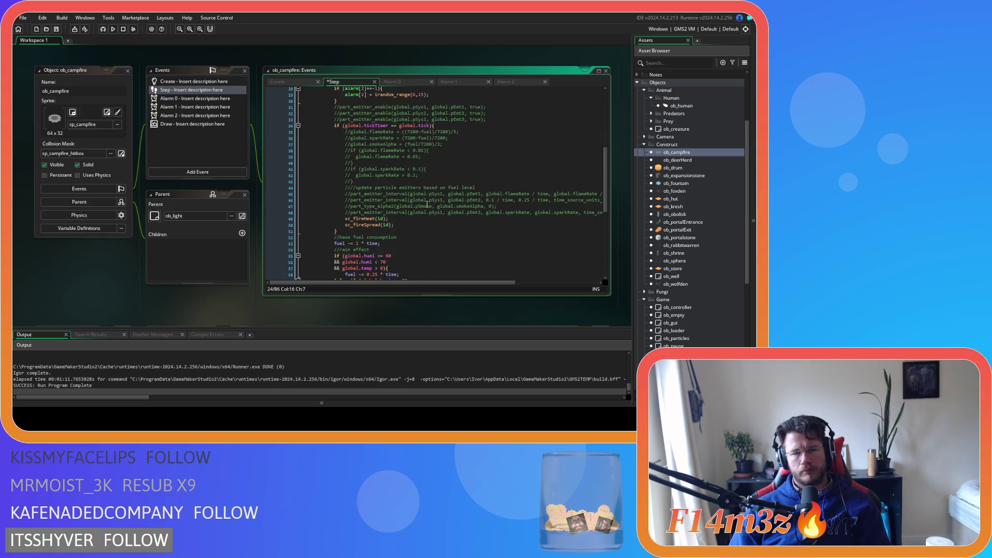
pyautogui.moveTo(386, 180)
pyautogui.mouseDown()
pyautogui.moveTo(373, 159)
pyautogui.moveTo(347, 151)
pyautogui.mouseUp()
pyautogui.hotkey('ctrl', 'shift', 'k')
pyautogui.moveTo(448, 139); pyautogui.dragTo(340, 137)
pyautogui.hotkey('ctrl', 'shift', 'k')
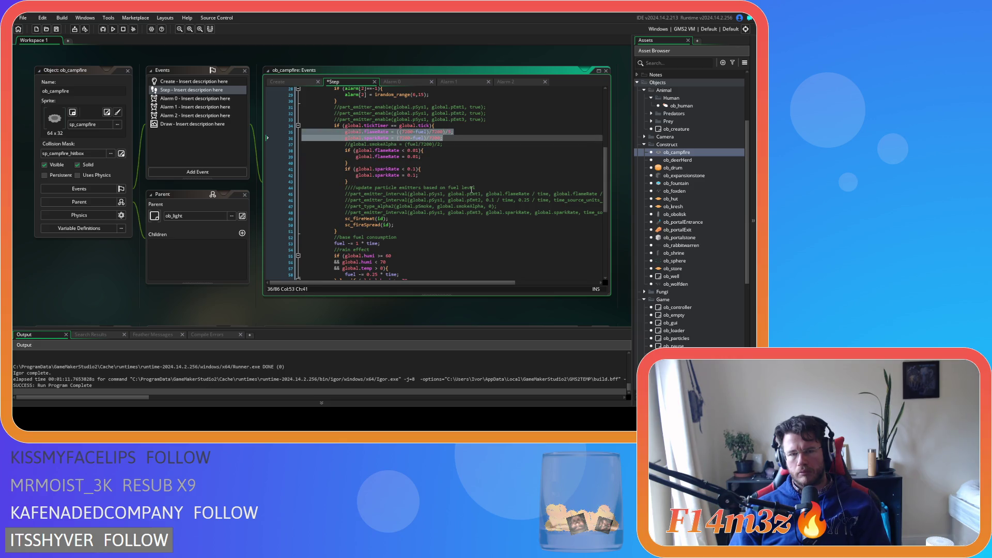
# Review the pEmt1 and pEmt3 emitter interval lines, restoring the pEmt3 spark interval line.
pyautogui.moveTo(458, 283); pyautogui.dragTo(549, 281)
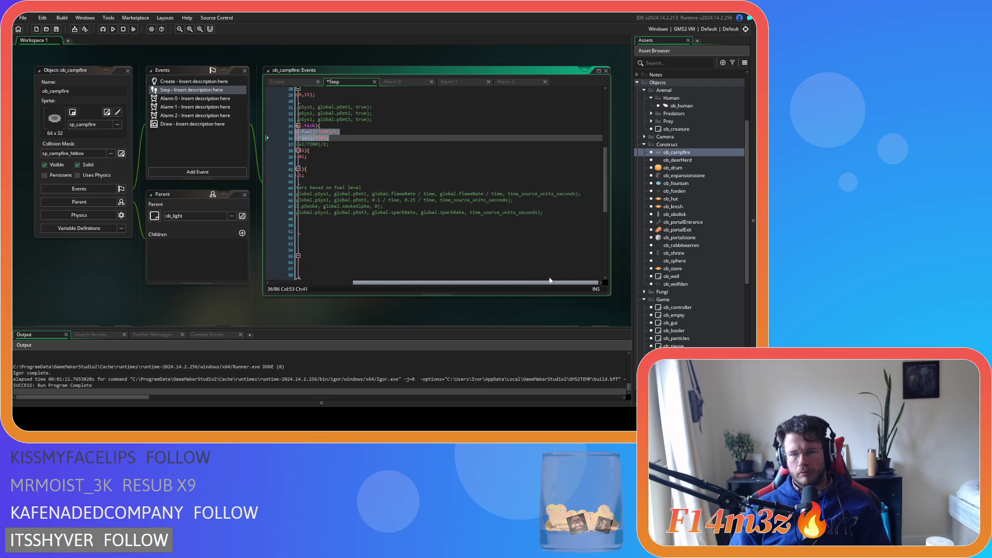
pyautogui.tripleClick(584, 193)
pyautogui.click(453, 279)
pyautogui.scroll(-3, 444, 268)
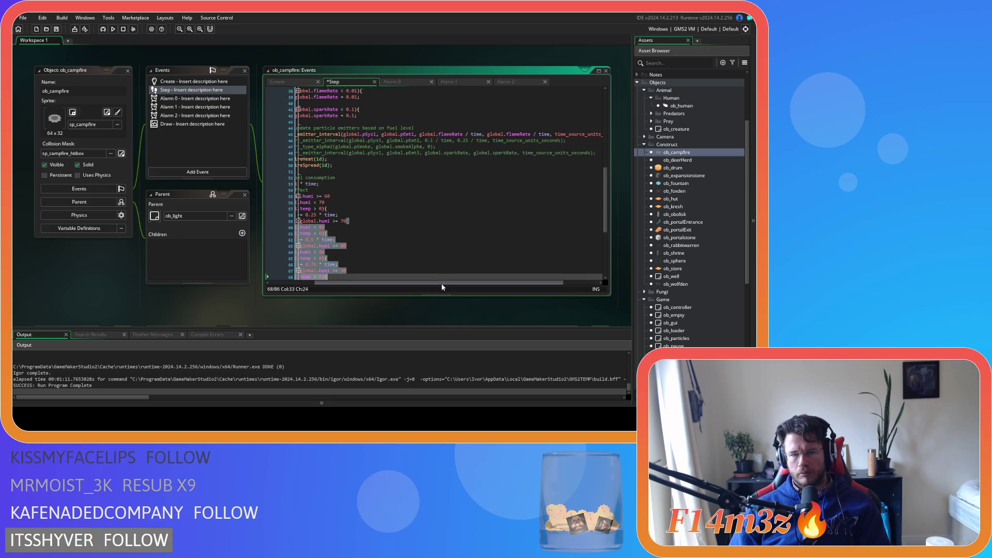
pyautogui.click(432, 153)
pyautogui.click(598, 152)
pyautogui.tripleClick(598, 153)
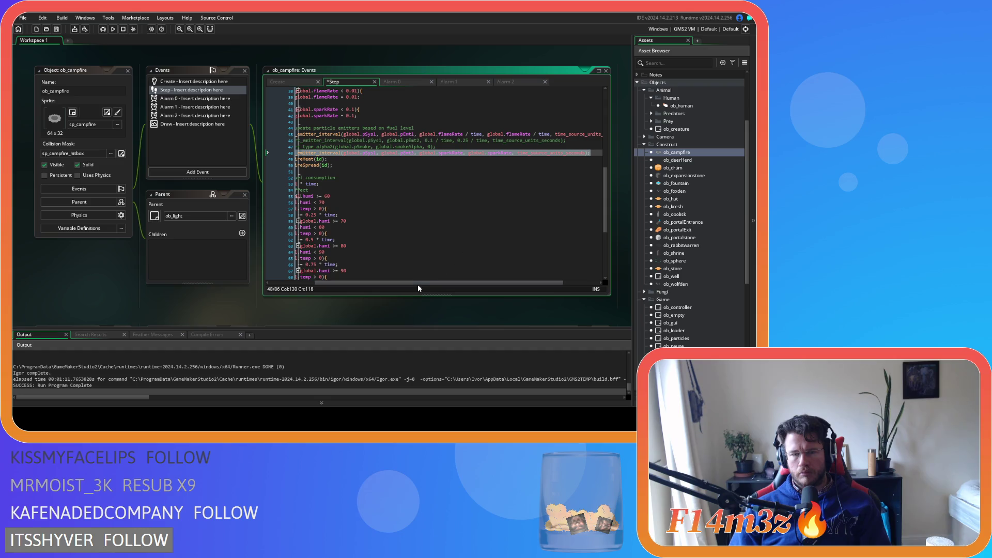
pyautogui.moveTo(416, 284); pyautogui.dragTo(385, 283)
pyautogui.hotkey('ctrl', 'z')
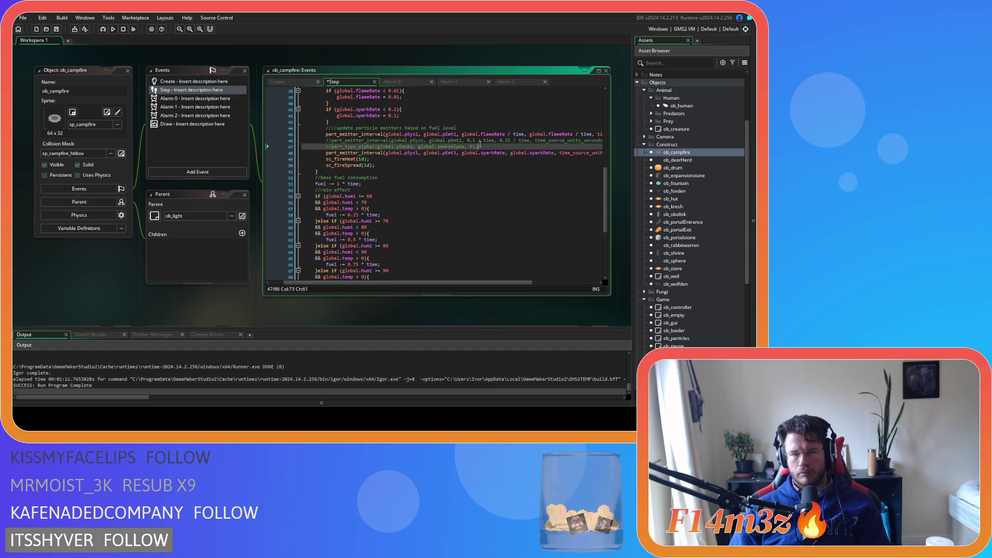
pyautogui.scroll(3, 480, 145)
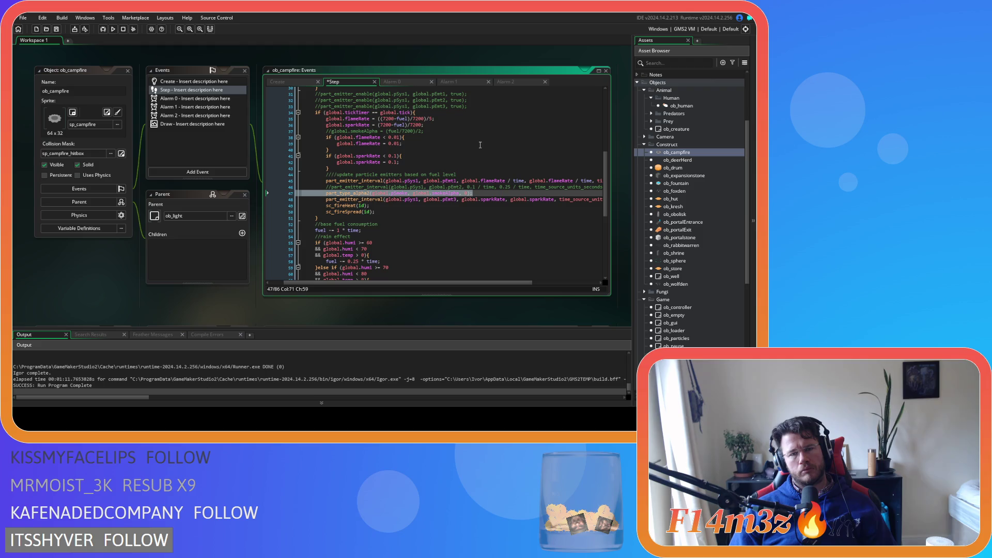
# Comment out the part_type_alpha2 smoke line, save, and rebuild the game.
pyautogui.click(438, 132)
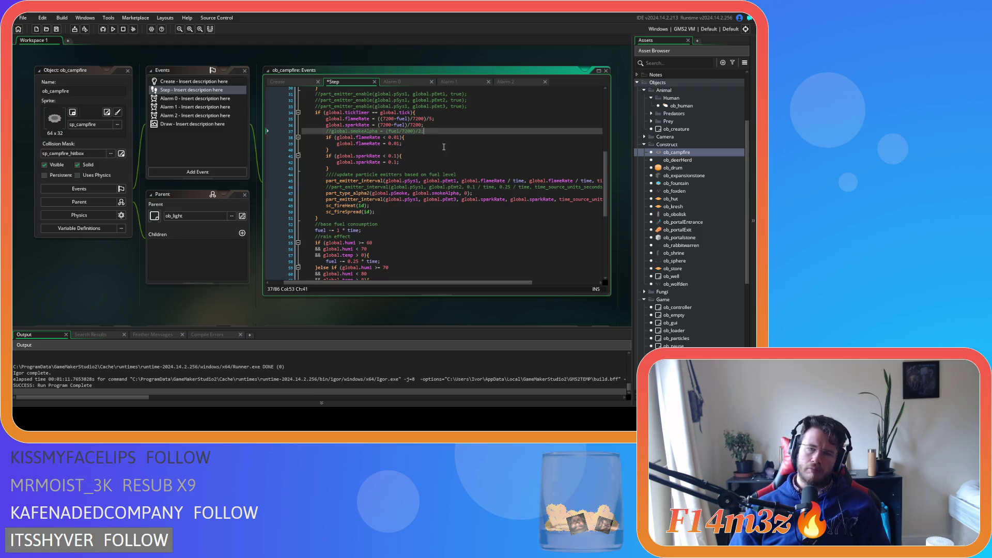
pyautogui.tripleClick(483, 193)
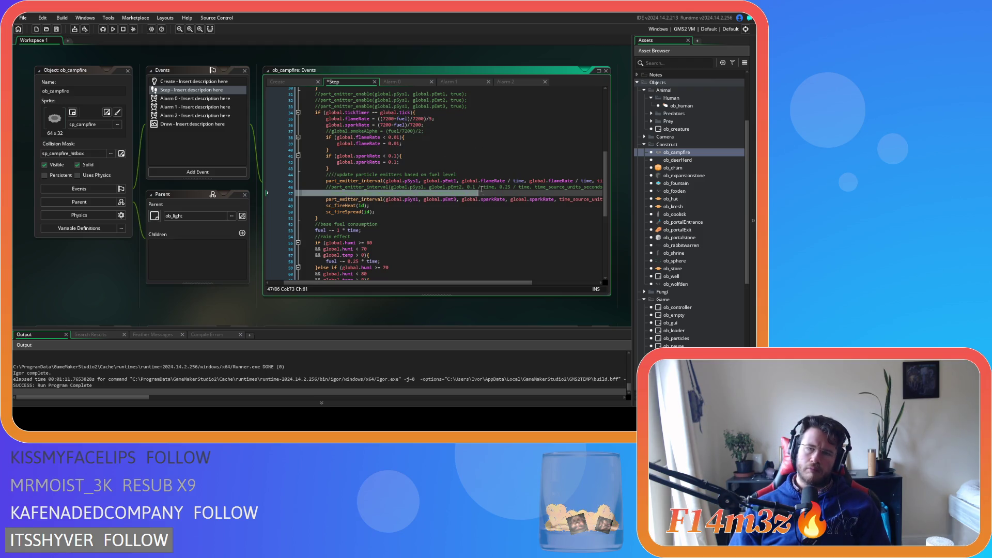
pyautogui.scroll(3, 478, 167)
pyautogui.scroll(-3, 477, 167)
pyautogui.hotkey('ctrl', 's')
pyautogui.press('F5')
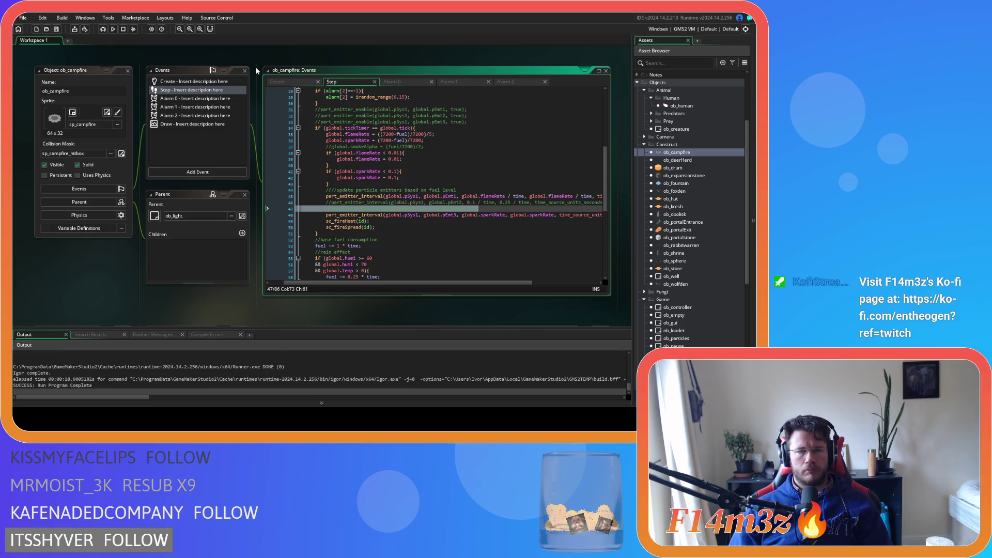
# Uncomment the pEmt1 and pEmt3 part_emitter_enable lines on lines 32–33.
pyautogui.click(297, 83)
pyautogui.moveTo(505, 283); pyautogui.dragTo(284, 283)
pyautogui.click(357, 90)
pyautogui.click(357, 83)
pyautogui.moveTo(467, 122); pyautogui.dragTo(334, 115)
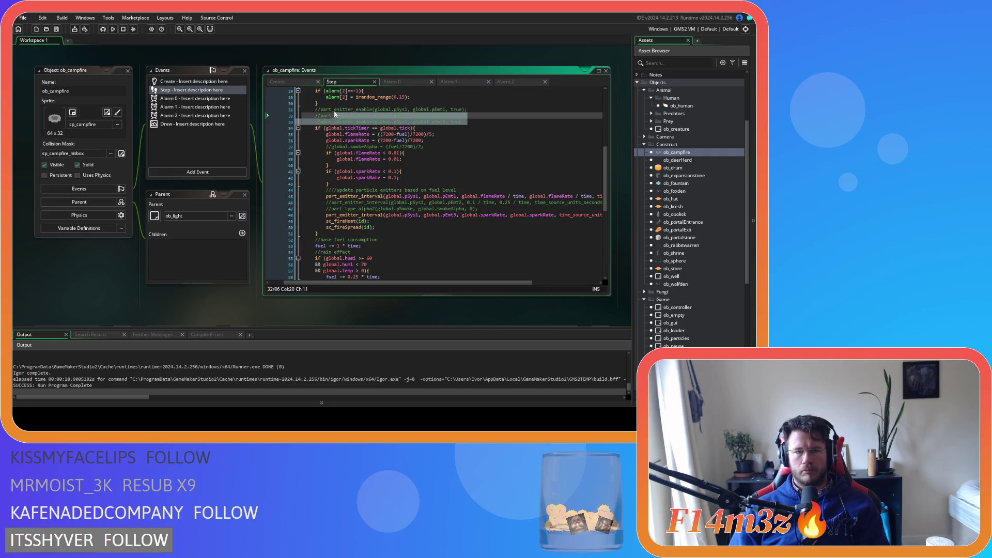
pyautogui.click(485, 109)
pyautogui.hotkey('ctrl', 'shift', 'k')
pyautogui.click(482, 120)
pyautogui.hotkey('ctrl', 'shift', 'k')
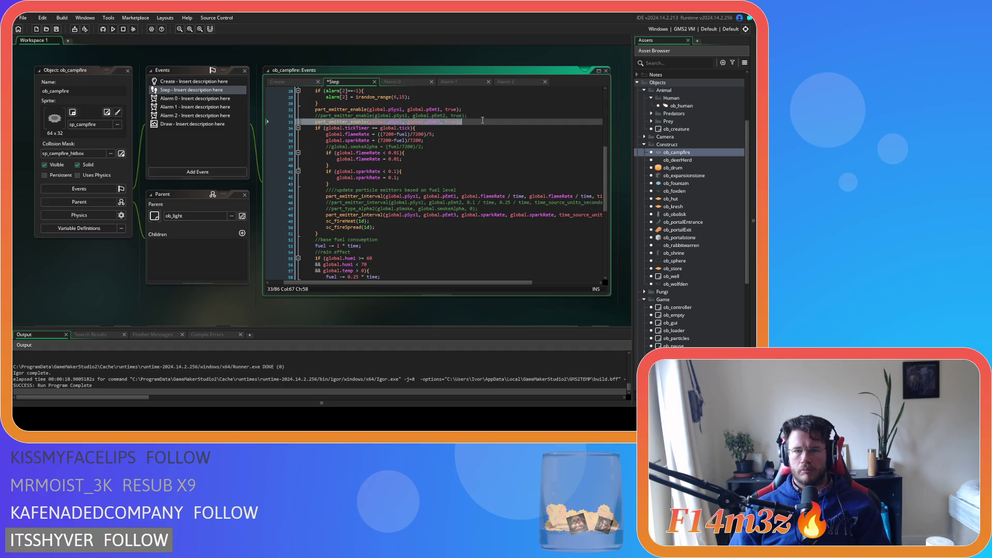
# Uncomment the pEmt1 and pEmt3 disable lines, save, and rebuild the game.
pyautogui.scroll(-10, 476, 132)
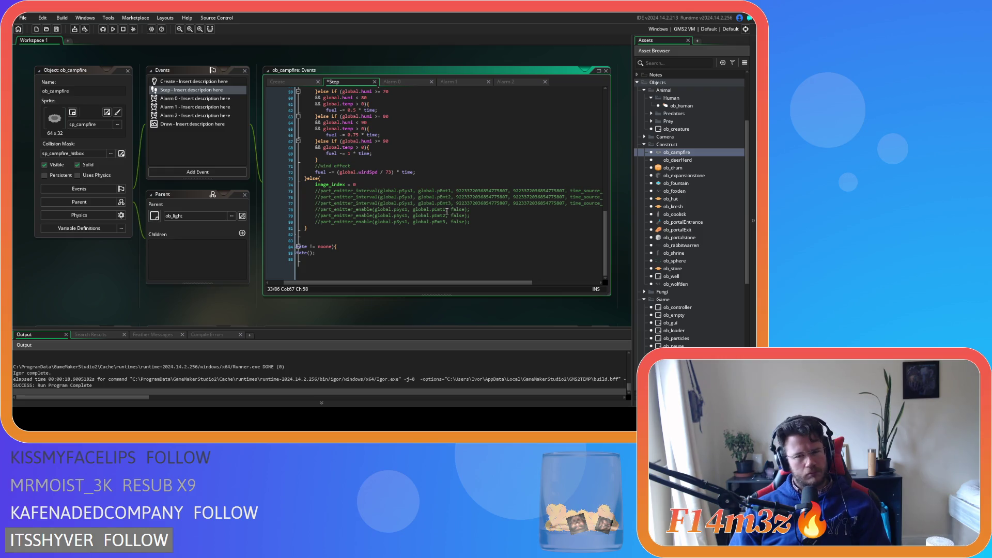
pyautogui.click(447, 211)
pyautogui.hotkey('ctrl', 'shift', 'k')
pyautogui.click(466, 227)
pyautogui.hotkey('ctrl', 'shift', 'k')
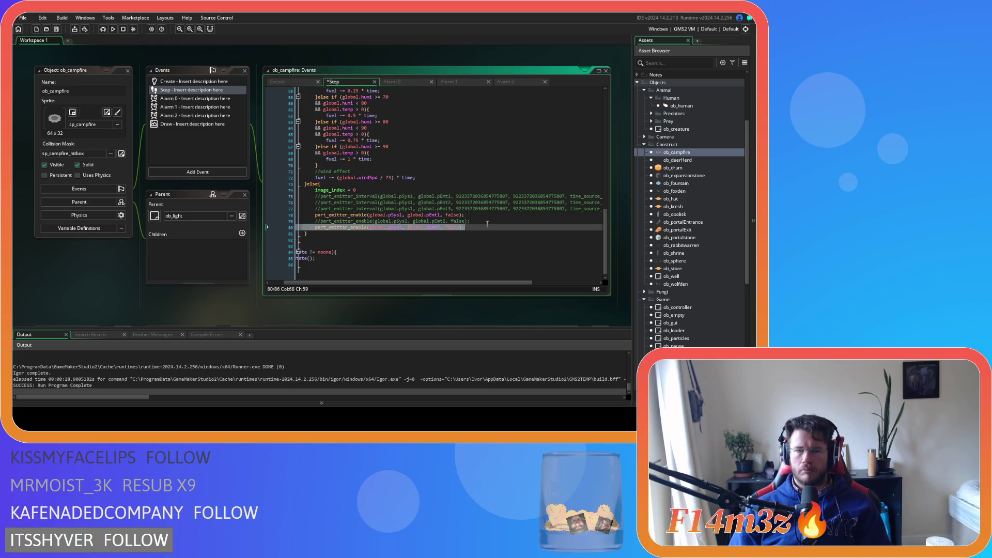
pyautogui.hotkey('ctrl', 's')
pyautogui.scroll(15, 493, 220)
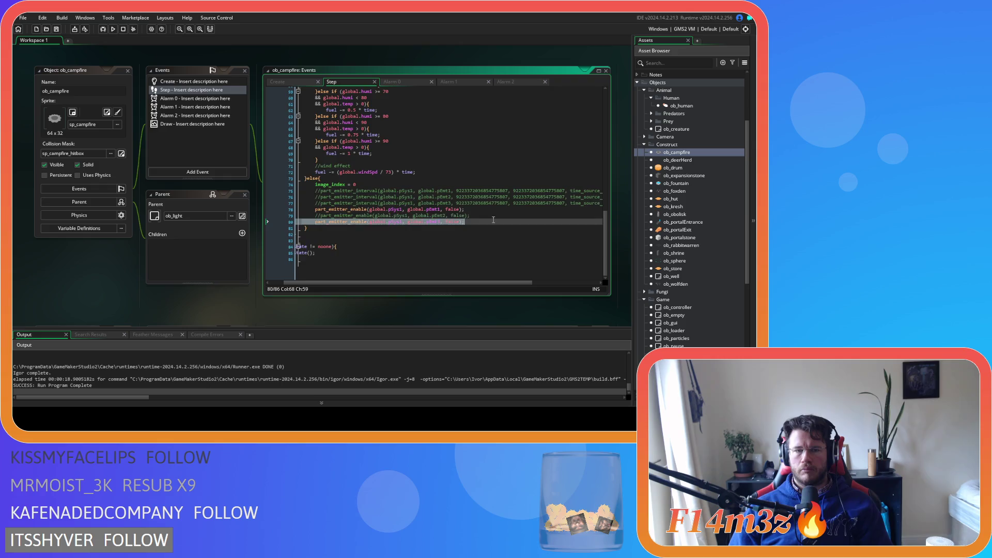
pyautogui.scroll(-3, 493, 220)
pyautogui.press('F5')
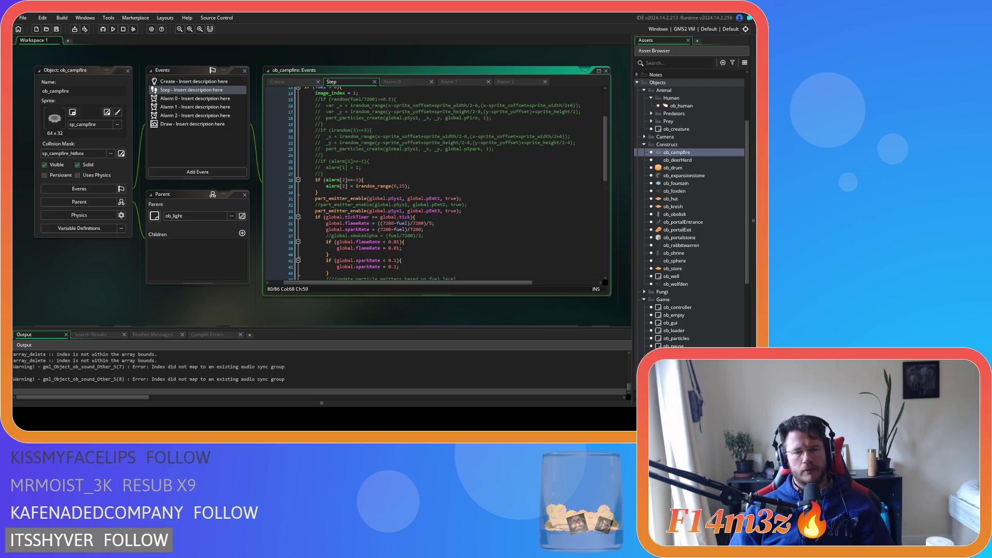
pyautogui.click(397, 174)
pyautogui.scroll(4, 454, 217)
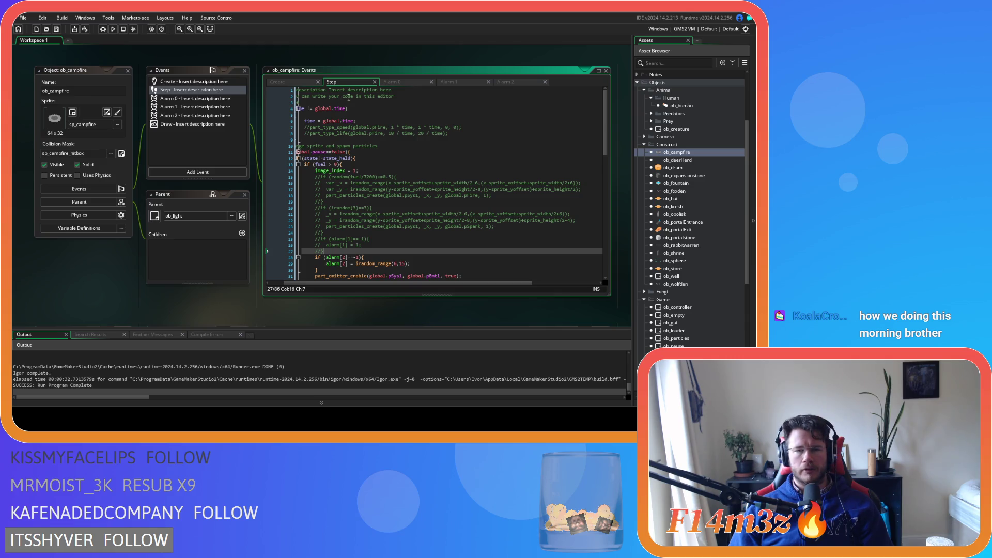
pyautogui.click(316, 96)
pyautogui.click(455, 145)
pyautogui.scroll(-3, 459, 187)
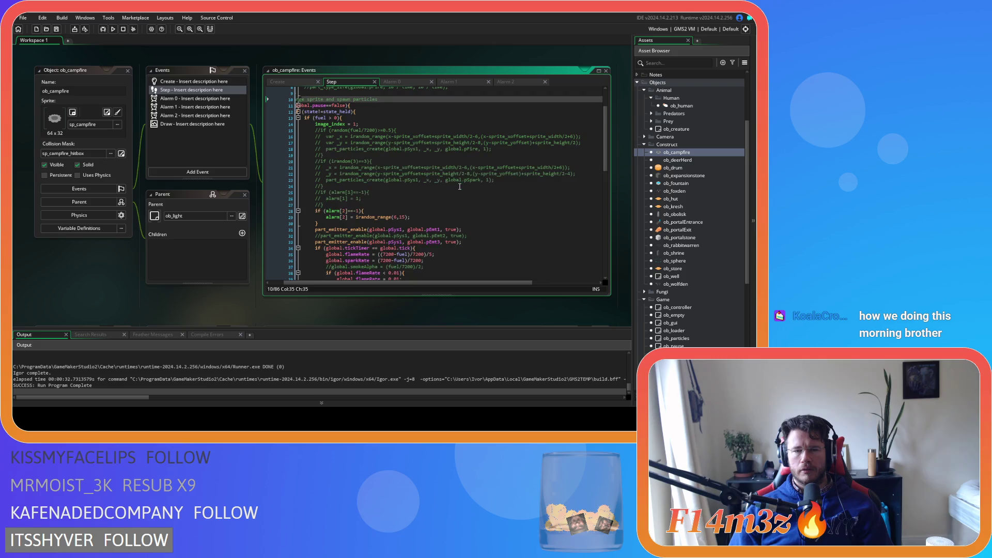
pyautogui.click(353, 205)
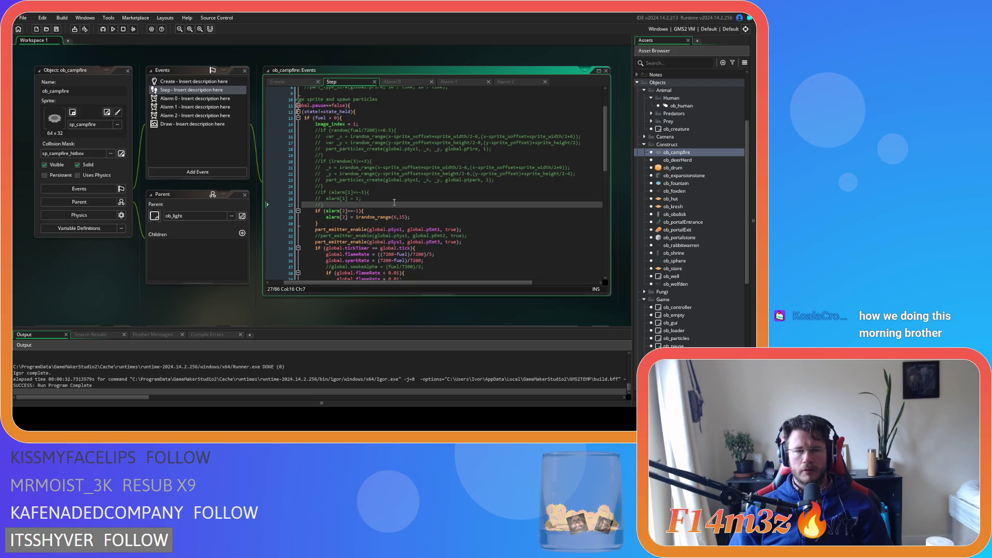
pyautogui.click(421, 213)
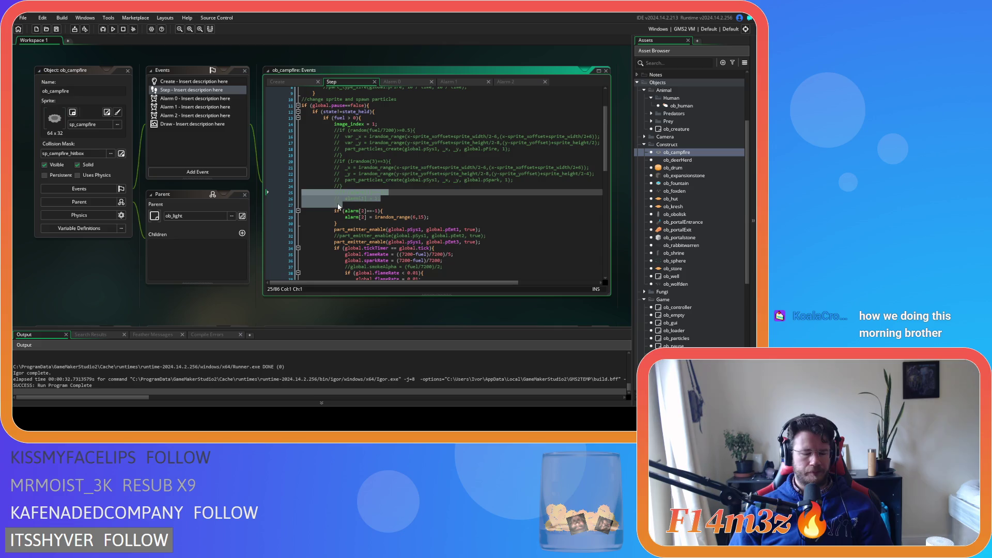
pyautogui.hotkey('ctrl', 'shift', 'Tab')
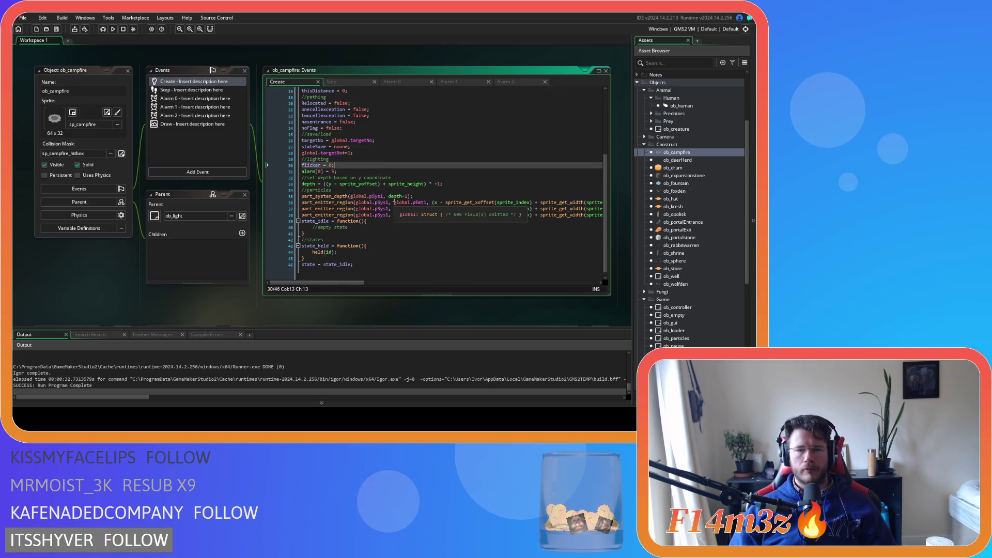
pyautogui.scroll(4, 397, 202)
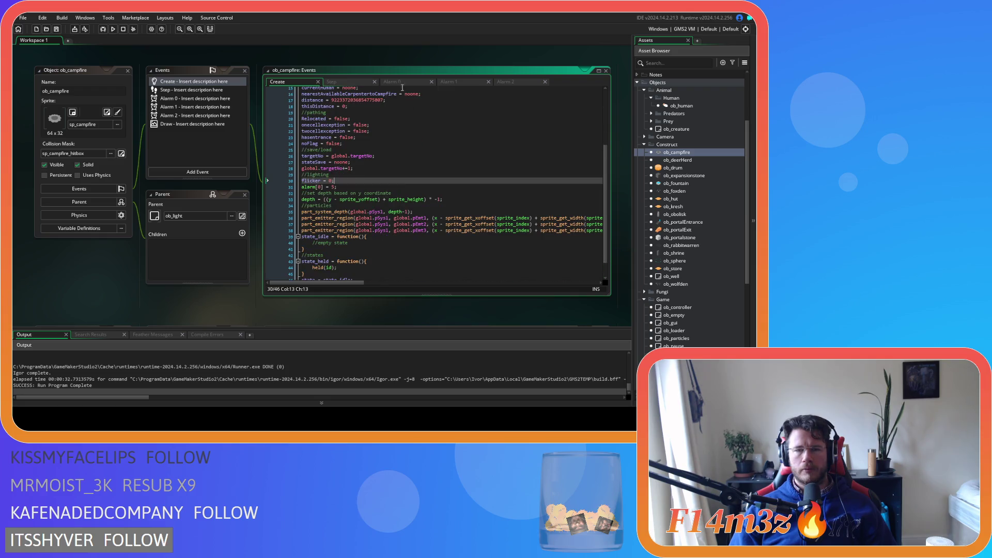
pyautogui.click(340, 81)
pyautogui.click(448, 187)
pyautogui.scroll(-7, 447, 188)
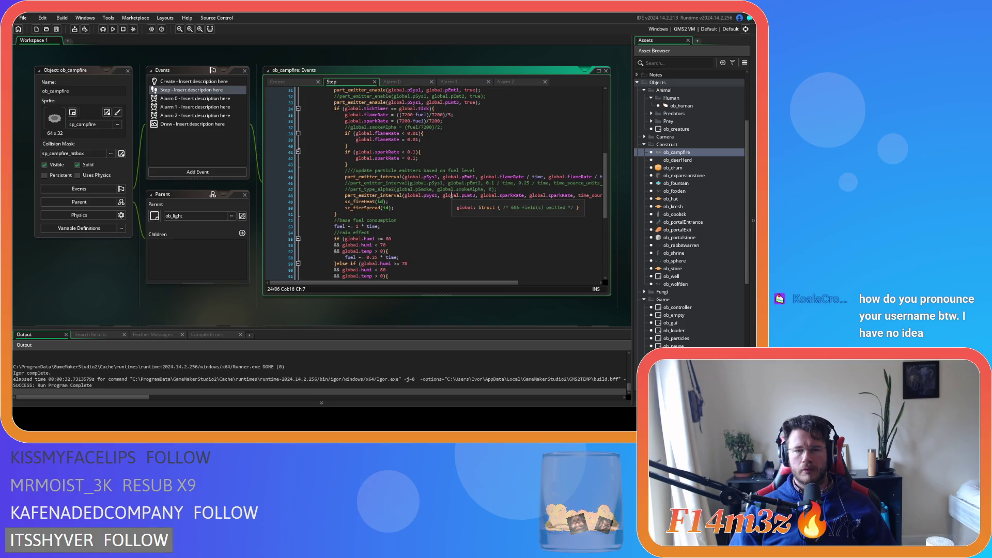
pyautogui.scroll(3, 450, 191)
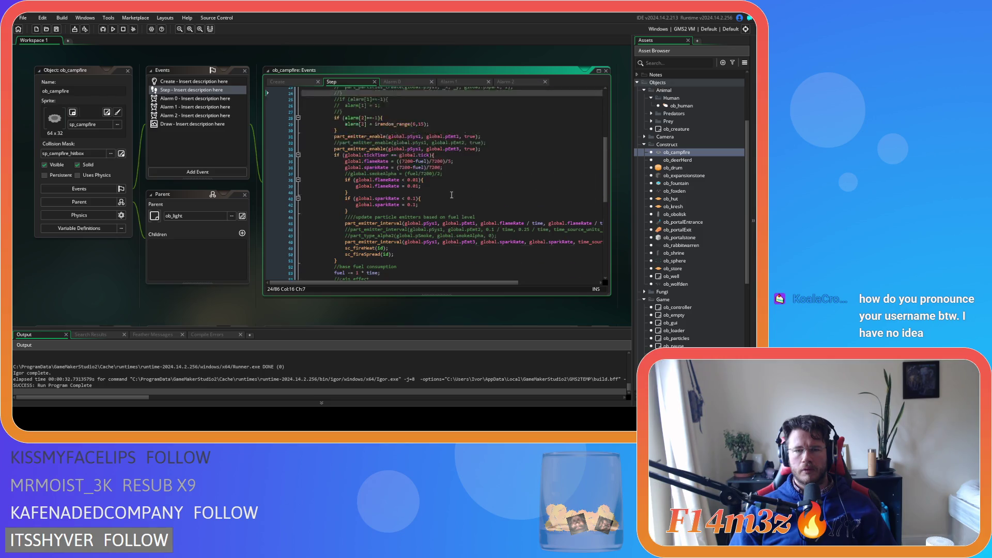
pyautogui.scroll(6, 390, 93)
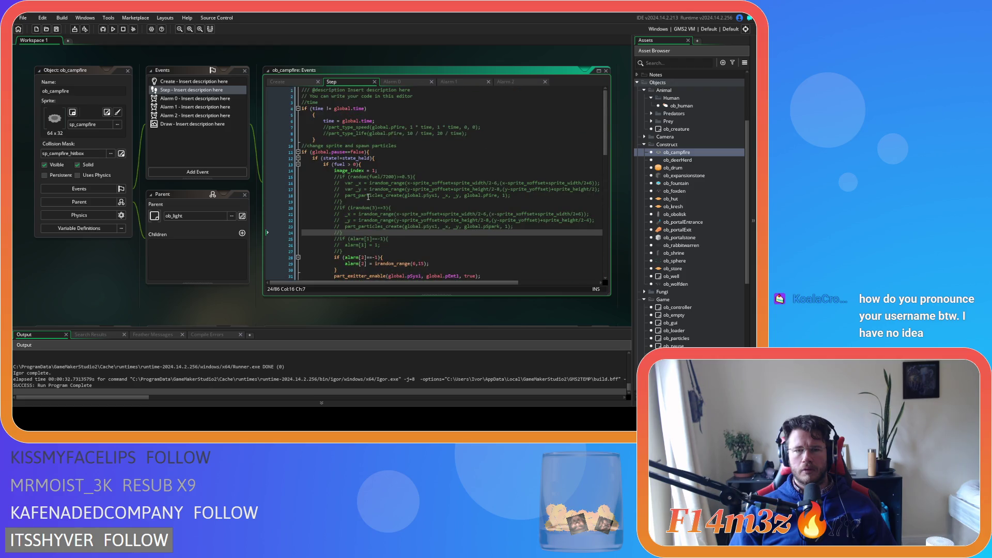
pyautogui.scroll(-3, 368, 197)
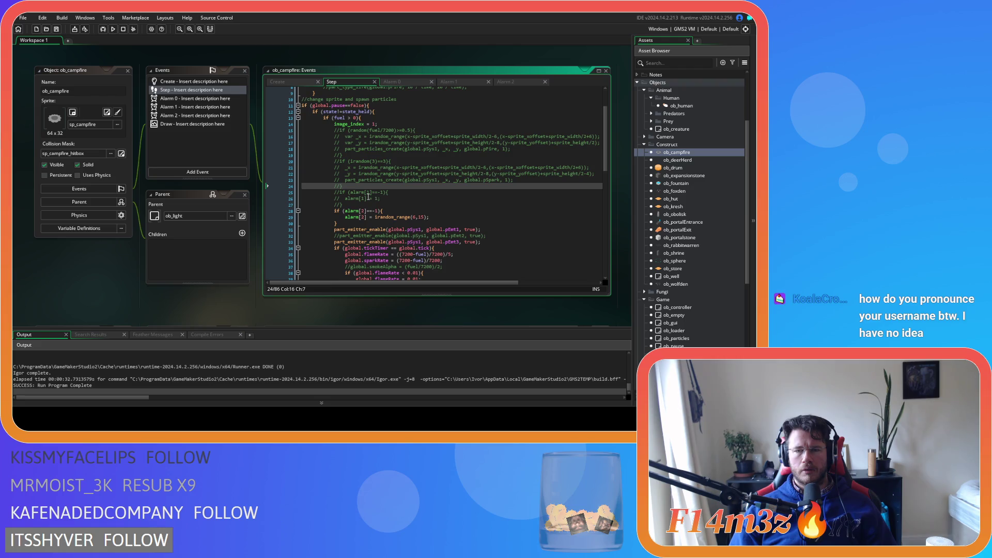
# Jump from the emitter variable to ob_particles' Create event, scan its particle definitions, then open its Step event.
pyautogui.middleClick(330, 169)
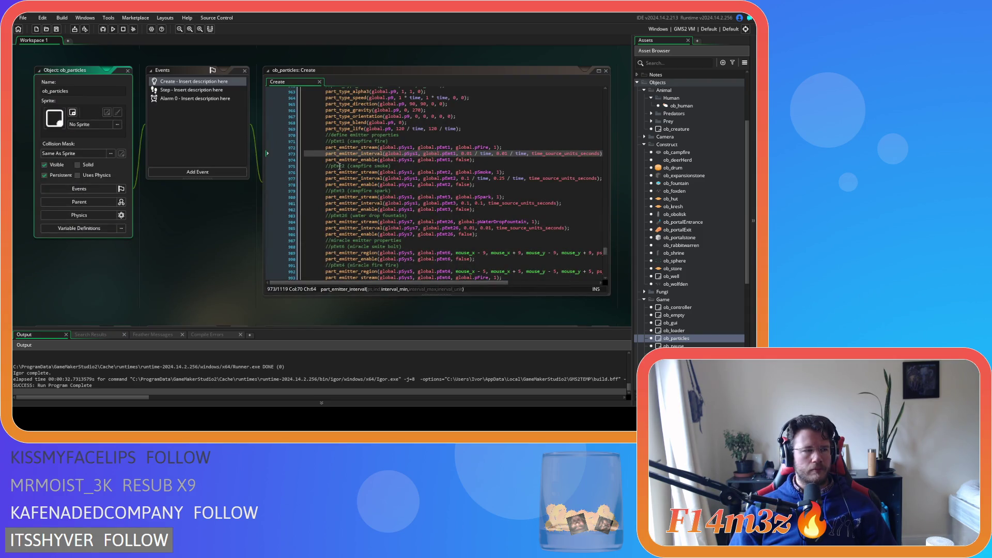
pyautogui.click(606, 256)
pyautogui.moveTo(607, 255); pyautogui.dragTo(603, 126)
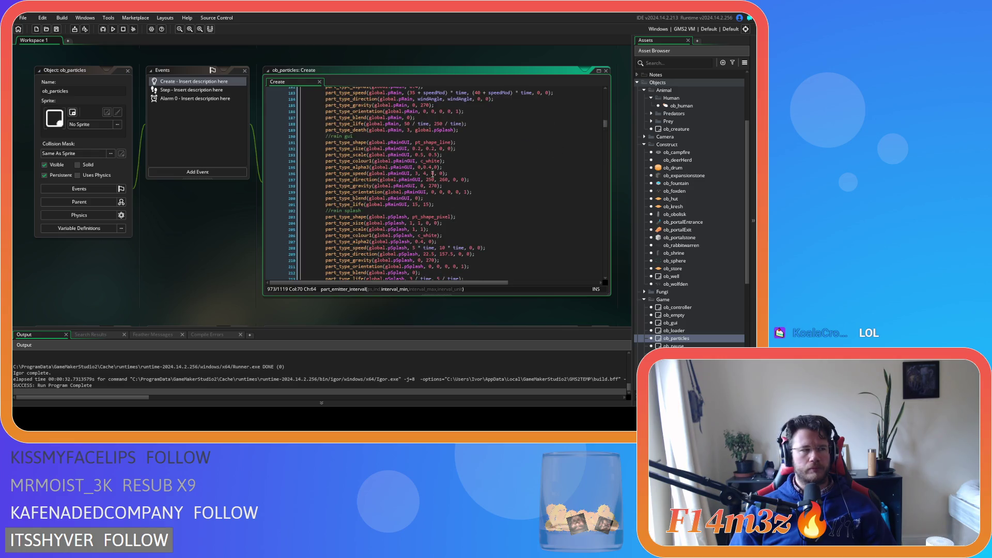
pyautogui.scroll(-3, 422, 177)
pyautogui.scroll(-6, 422, 177)
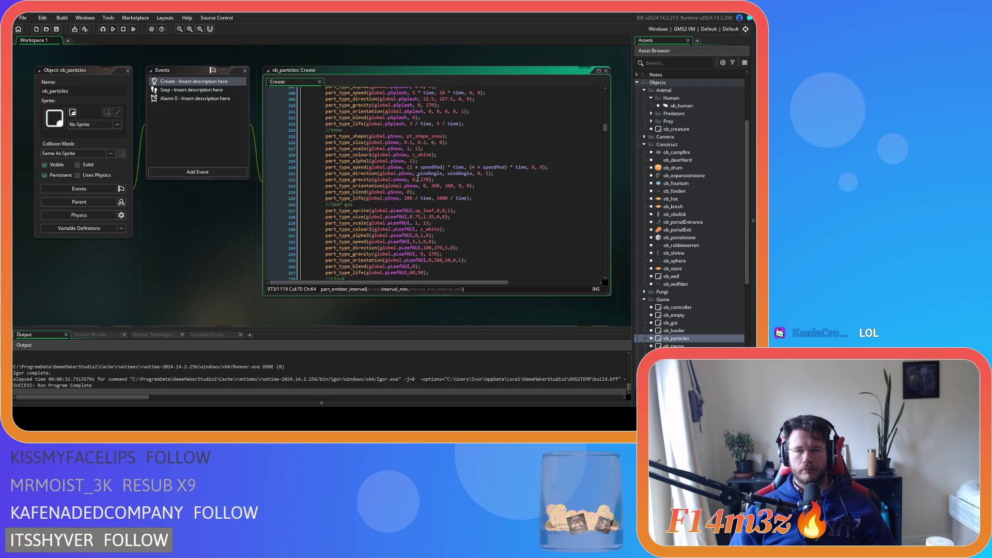
pyautogui.moveTo(605, 129); pyautogui.dragTo(603, 102)
pyautogui.click(156, 90)
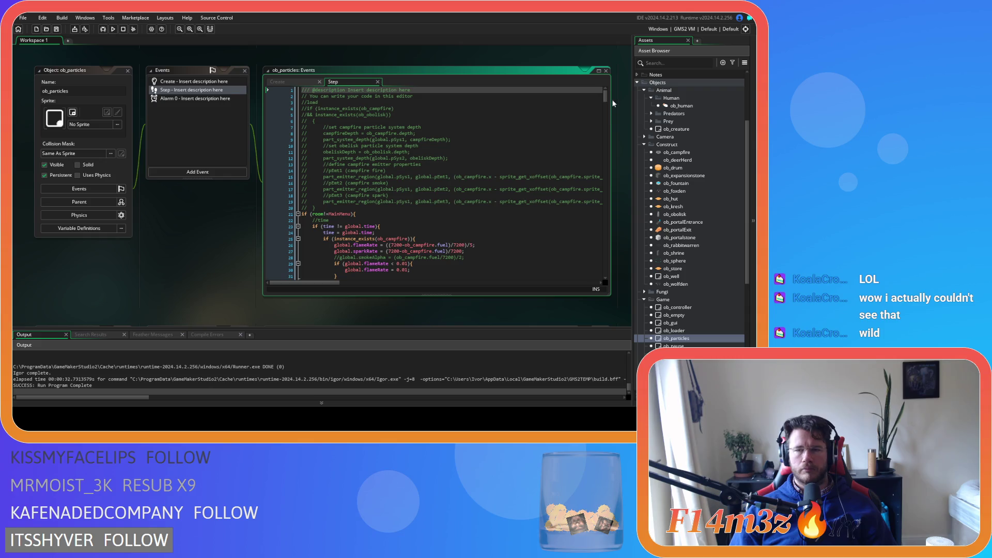
# Review the commented obelisk depth and pEmt2 emitter lines in ob_particles Step, then return to Create.
pyautogui.scroll(-5, 607, 102)
pyautogui.scroll(-5, 607, 101)
pyautogui.scroll(8, 605, 104)
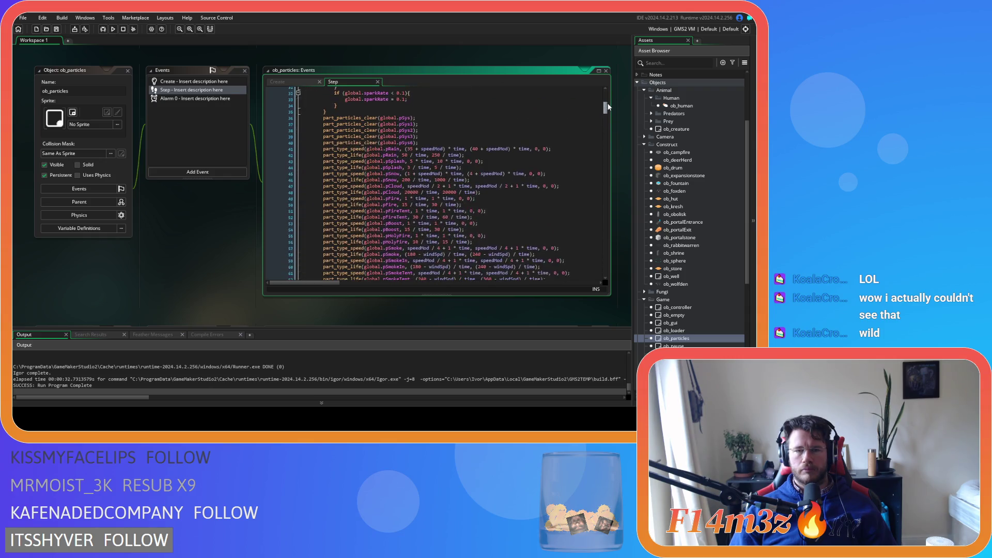
pyautogui.moveTo(607, 99)
pyautogui.mouseDown()
pyautogui.moveTo(599, 217)
pyautogui.moveTo(585, 223)
pyautogui.moveTo(583, 278)
pyautogui.moveTo(579, 86)
pyautogui.mouseUp()
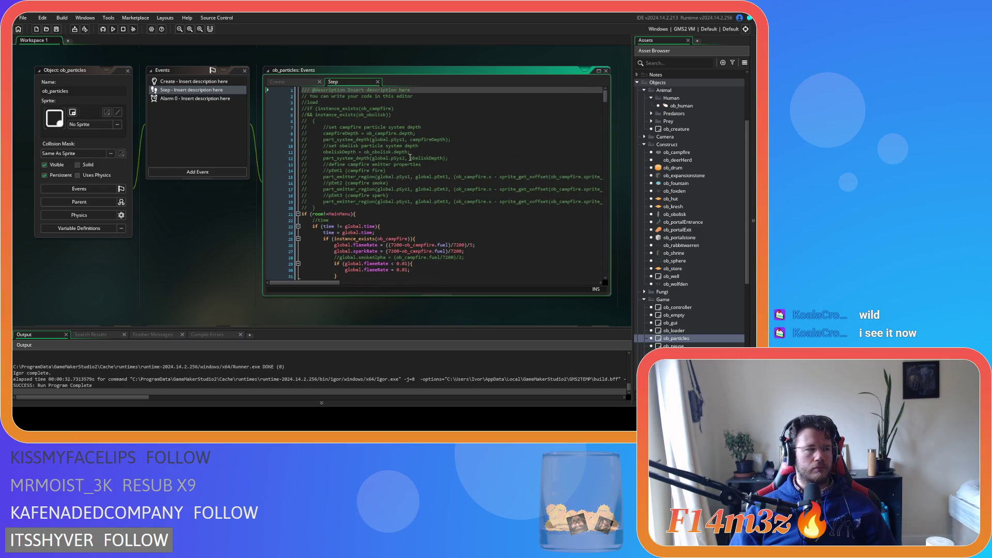
pyautogui.click(355, 154)
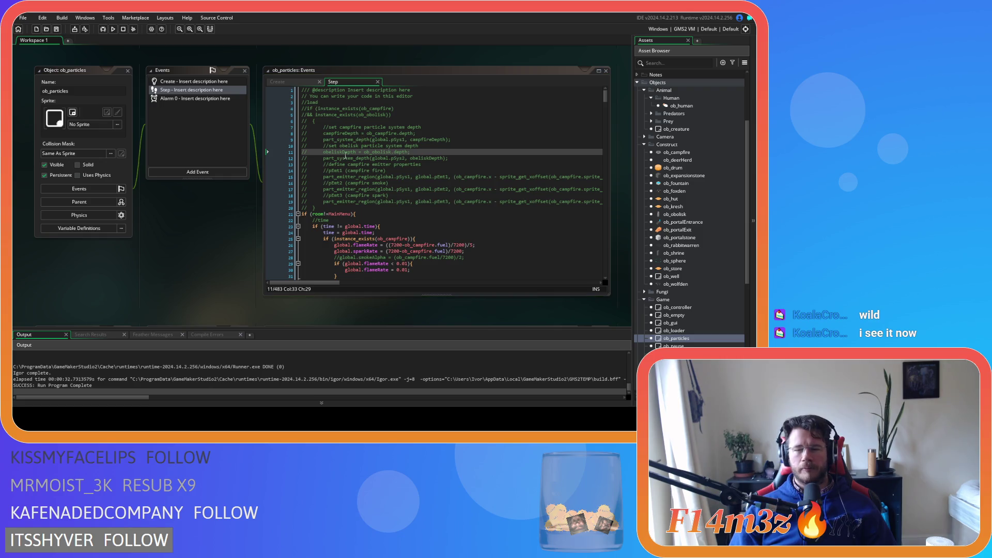
pyautogui.click(456, 189)
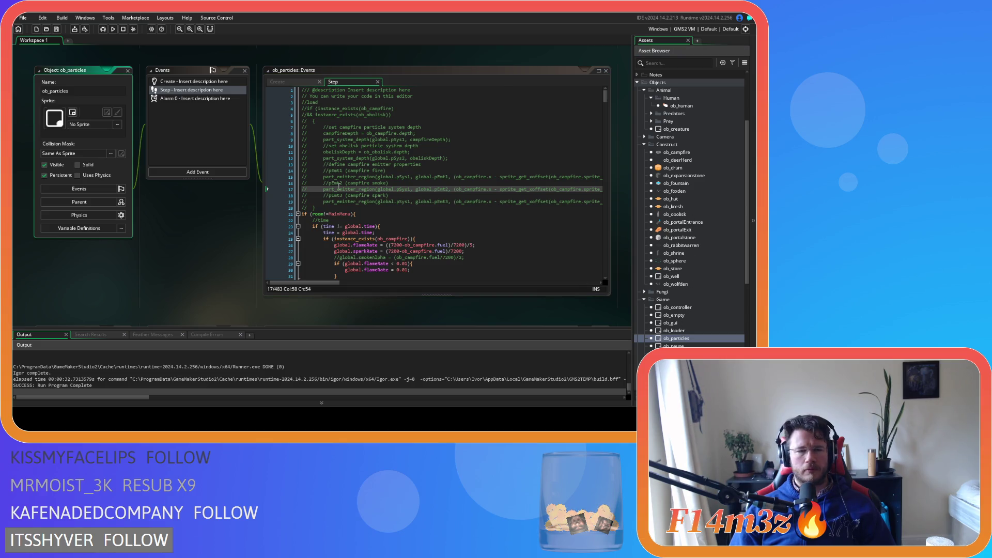
pyautogui.click(292, 83)
pyautogui.scroll(10, 443, 204)
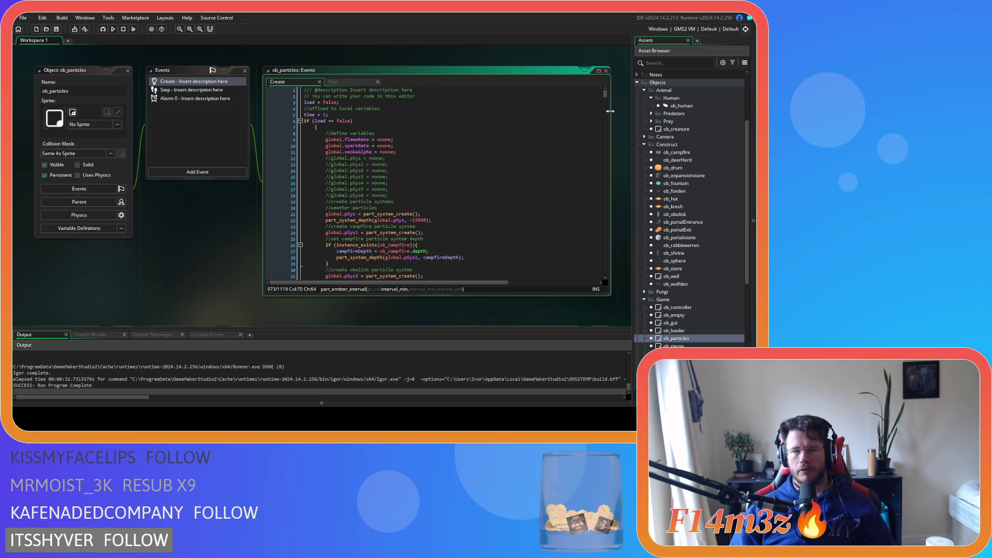
# Scroll the workspace past the ob_particles editors to the ob_campfire Step event code.
pyautogui.moveTo(605, 98)
pyautogui.mouseDown()
pyautogui.moveTo(621, 271)
pyautogui.moveTo(619, 248)
pyautogui.mouseUp()
pyautogui.scroll(-10, 218, 200)
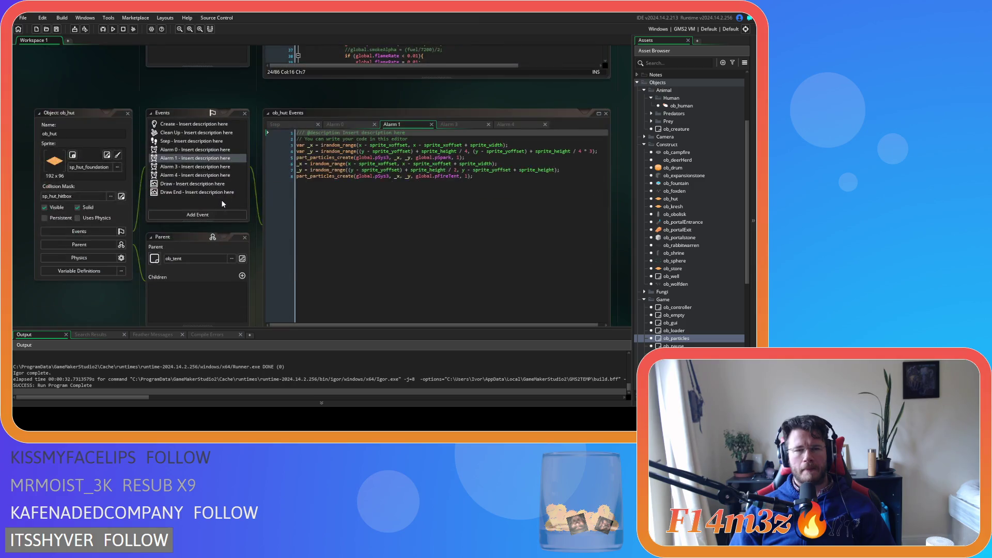
pyautogui.scroll(4, 233, 203)
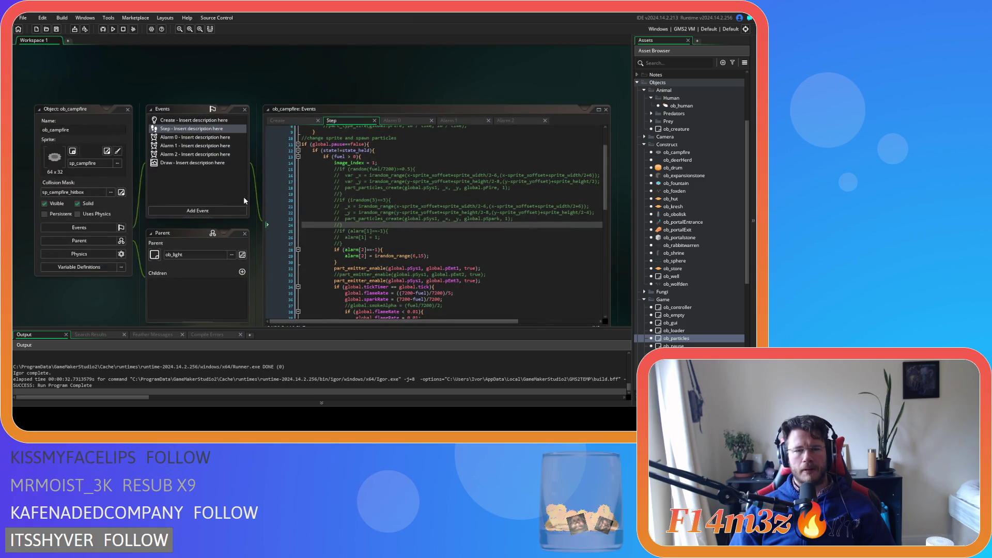
# Select the flameRate and sparkRate calculation lines in ob_campfire's Step code.
pyautogui.scroll(-1, 243, 197)
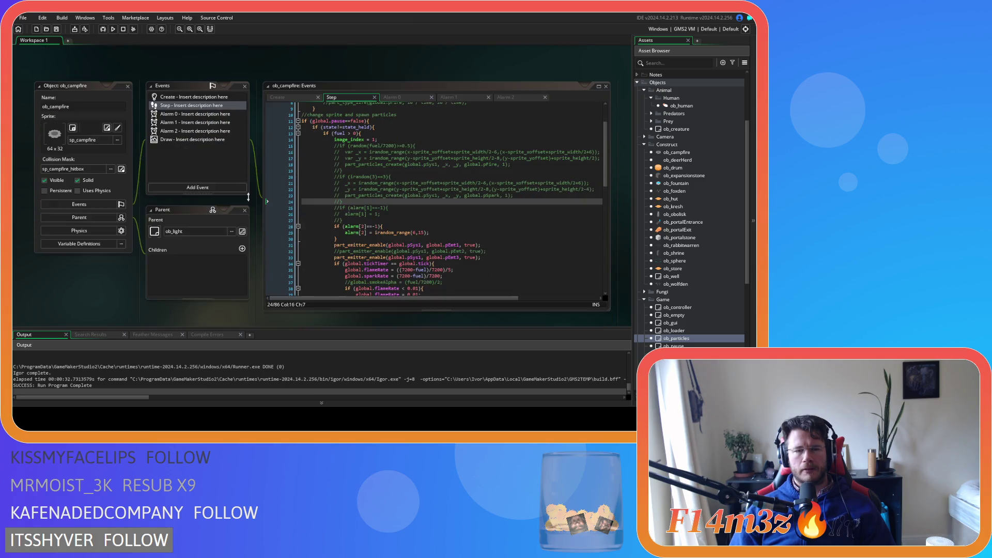
pyautogui.click(414, 214)
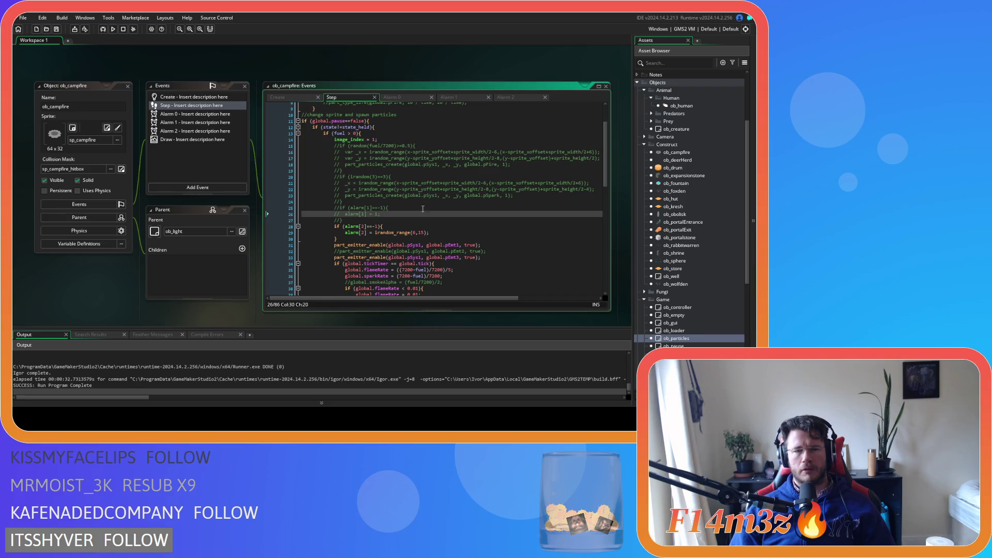
pyautogui.scroll(-3, 422, 210)
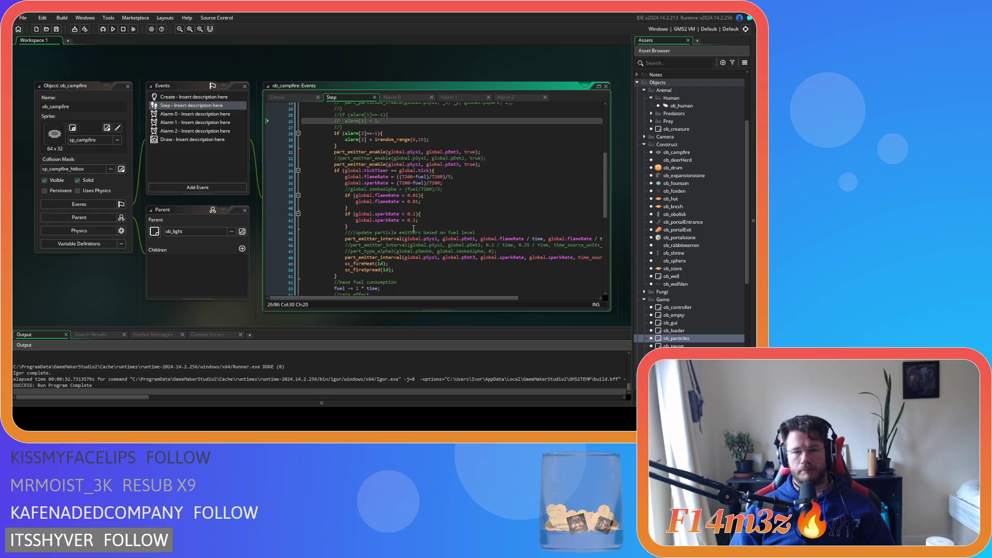
pyautogui.moveTo(362, 226)
pyautogui.mouseDown()
pyautogui.moveTo(351, 162)
pyautogui.moveTo(340, 172)
pyautogui.moveTo(354, 204)
pyautogui.mouseUp()
pyautogui.click(354, 228)
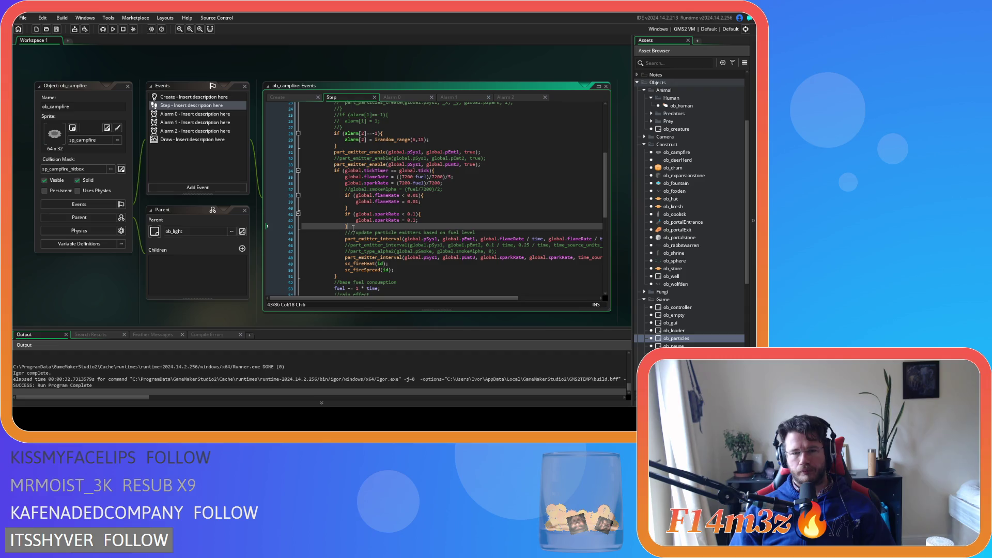
pyautogui.click(473, 181)
pyautogui.moveTo(473, 178); pyautogui.dragTo(451, 177)
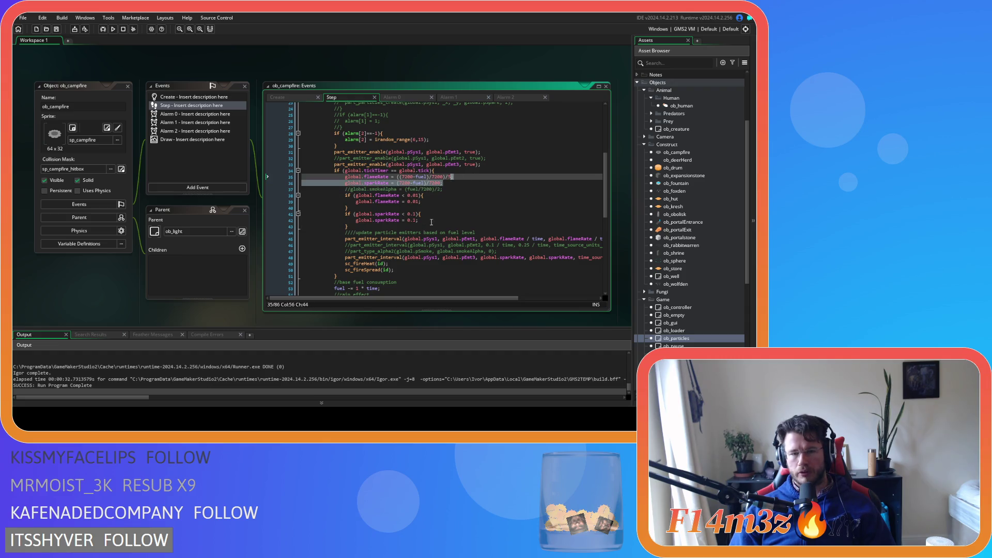
pyautogui.moveTo(452, 298); pyautogui.dragTo(477, 302)
# Extend the selection over the emitter interval block so it spans lines 35–51.
pyautogui.moveTo(599, 257)
pyautogui.mouseDown()
pyautogui.moveTo(368, 219)
pyautogui.moveTo(345, 179)
pyautogui.mouseUp()
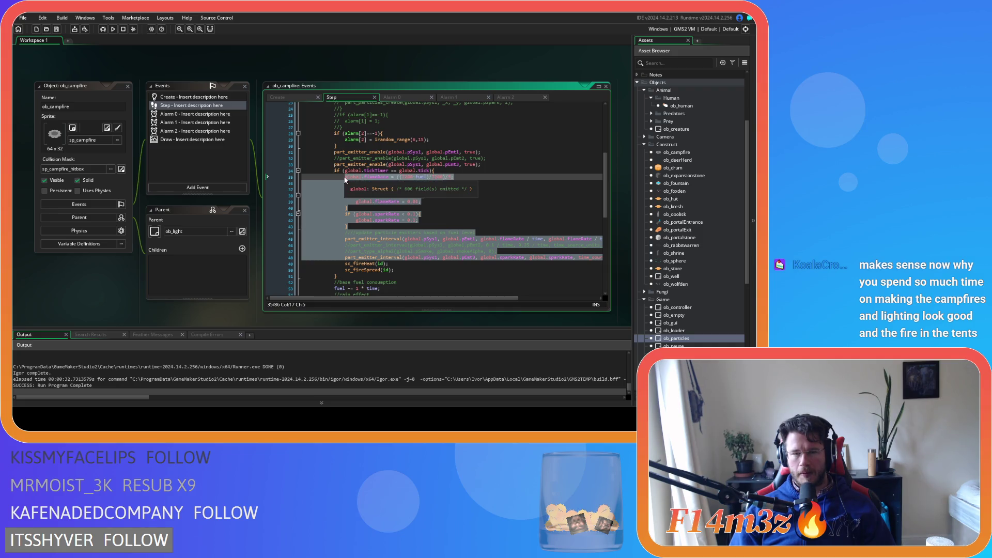
pyautogui.scroll(5, 346, 178)
pyautogui.scroll(-10, 411, 192)
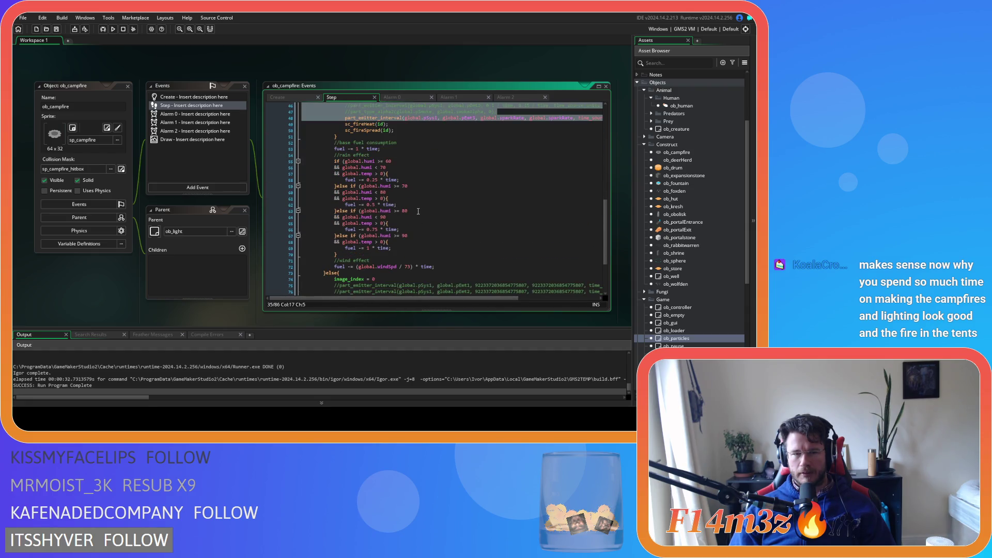
pyautogui.click(343, 181)
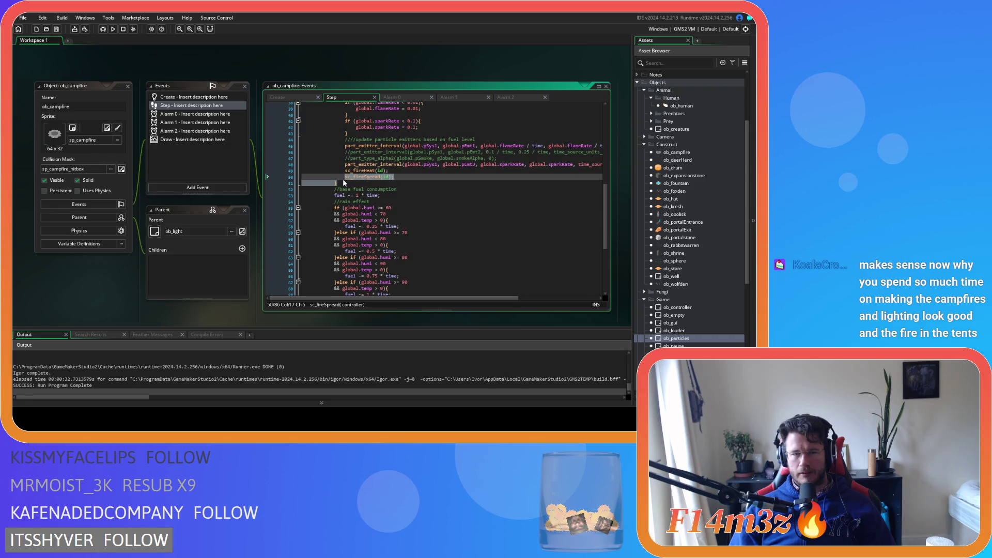
pyautogui.hotkey('shift', 'Up')
pyautogui.hotkey('shift', 'Up')
pyautogui.hotkey('shift', 'Up')
pyautogui.scroll(5, 343, 179)
pyautogui.hotkey('shift', 'Up')
pyautogui.hotkey('shift', 'Up')
pyautogui.hotkey('shift', 'Up')
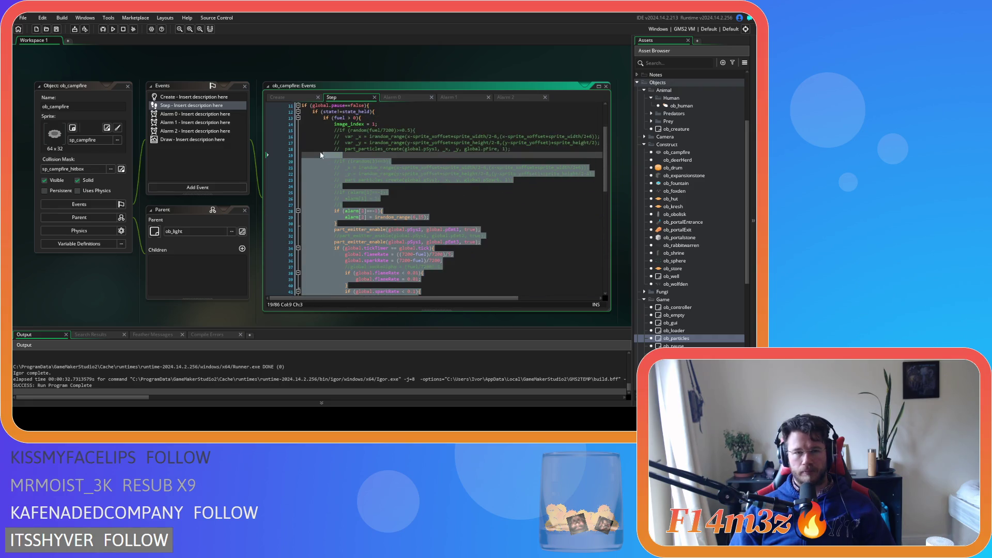
# Refine the campfire emitter code selection, restarting it from lines 39–40.
pyautogui.moveTo(477, 300)
pyautogui.mouseDown()
pyautogui.moveTo(497, 299)
pyautogui.moveTo(547, 251)
pyautogui.mouseUp()
pyautogui.keyDown('shift'); pyautogui.click(408, 208); pyautogui.keyUp('shift')
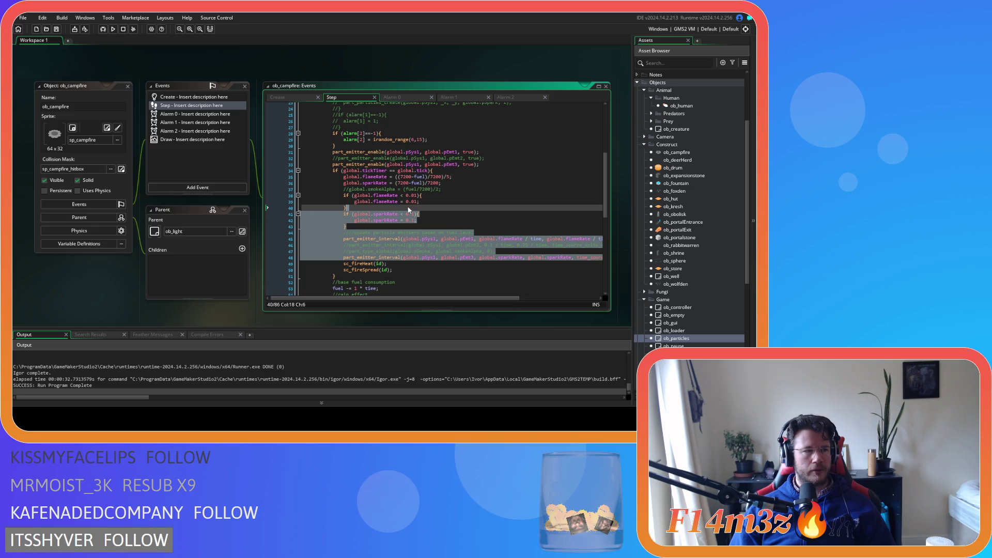
pyautogui.moveTo(409, 209); pyautogui.dragTo(293, 198)
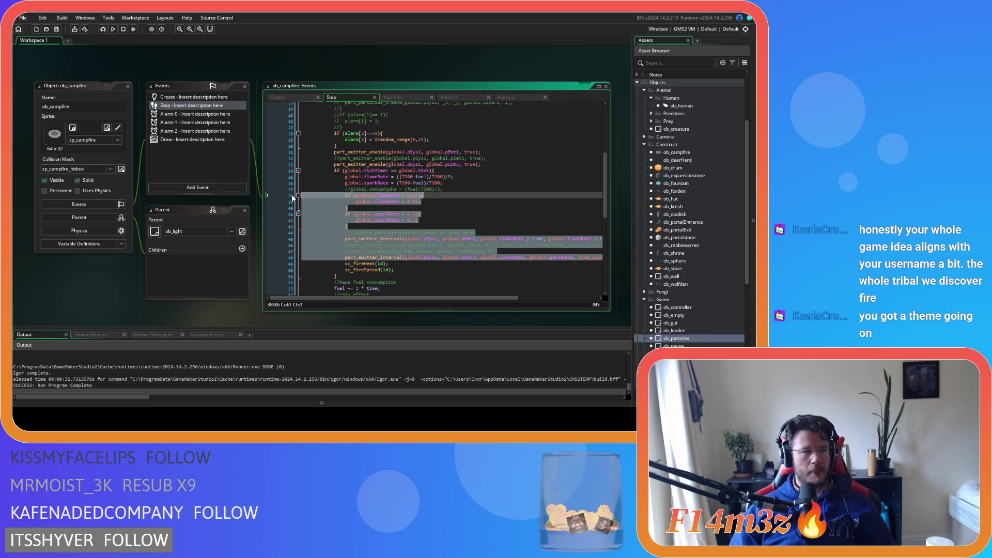
pyautogui.moveTo(292, 198); pyautogui.dragTo(307, 179)
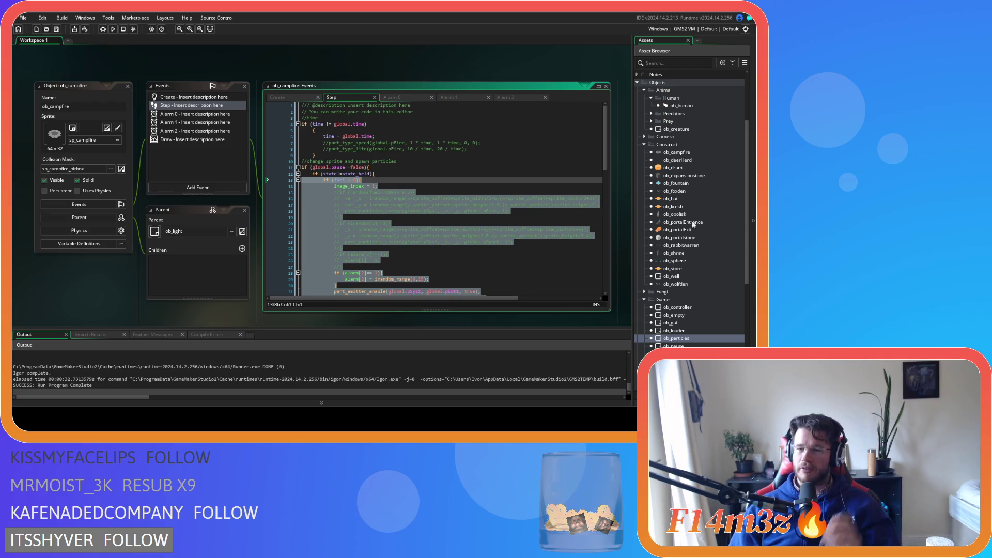
# Open ob_save from the Objects > Save folder and show its Key Press - F5 event.
pyautogui.scroll(-5, 692, 277)
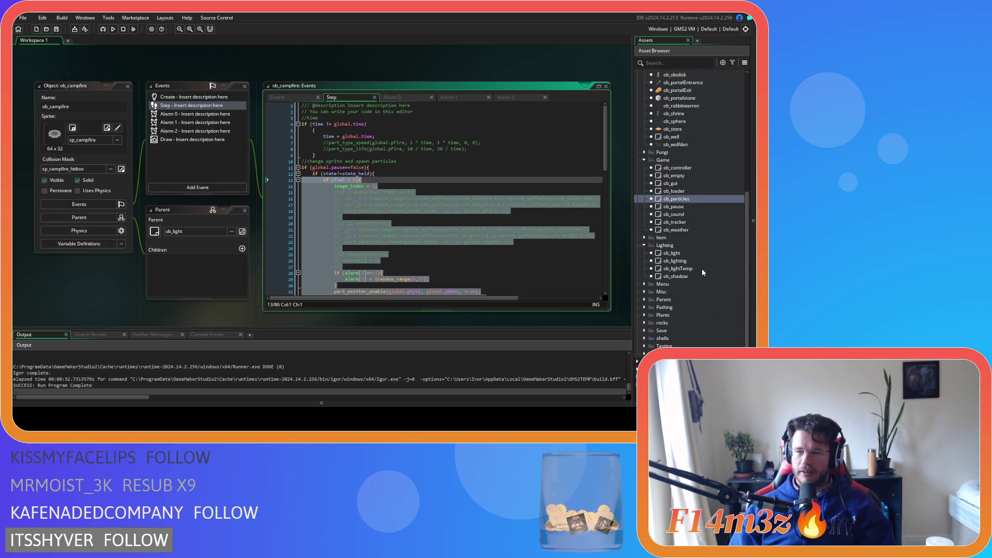
pyautogui.scroll(-3, 669, 284)
pyautogui.click(651, 292)
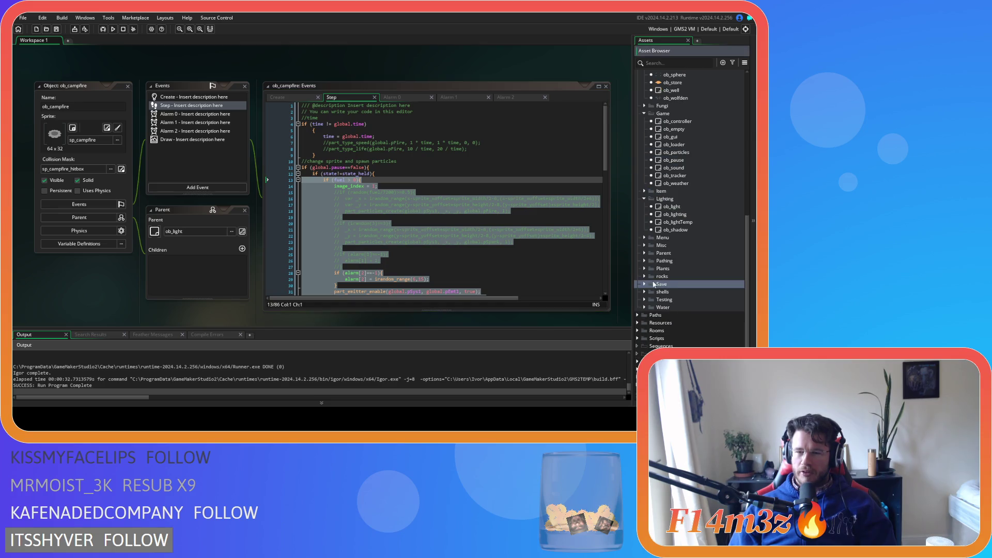
pyautogui.click(645, 285)
pyautogui.doubleClick(667, 300)
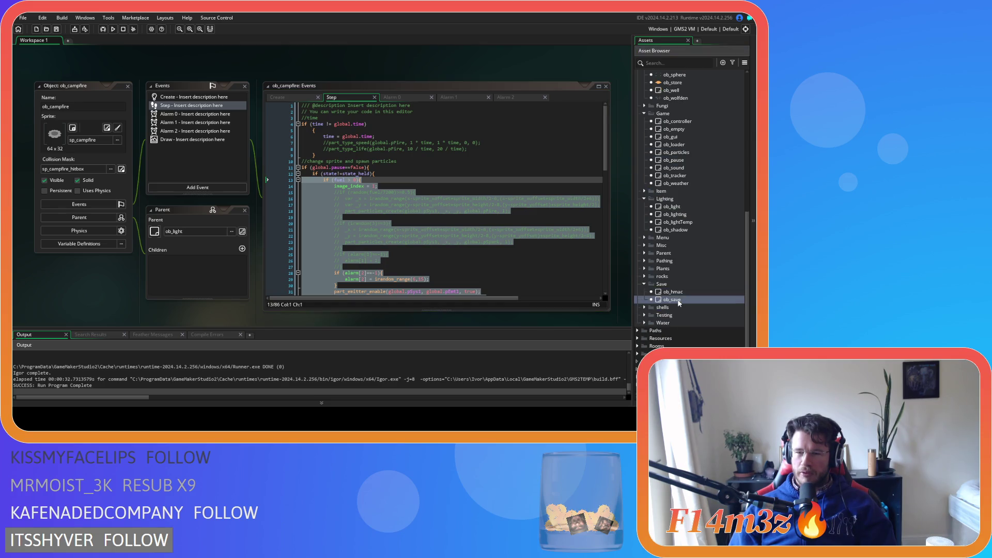
pyautogui.click(183, 145)
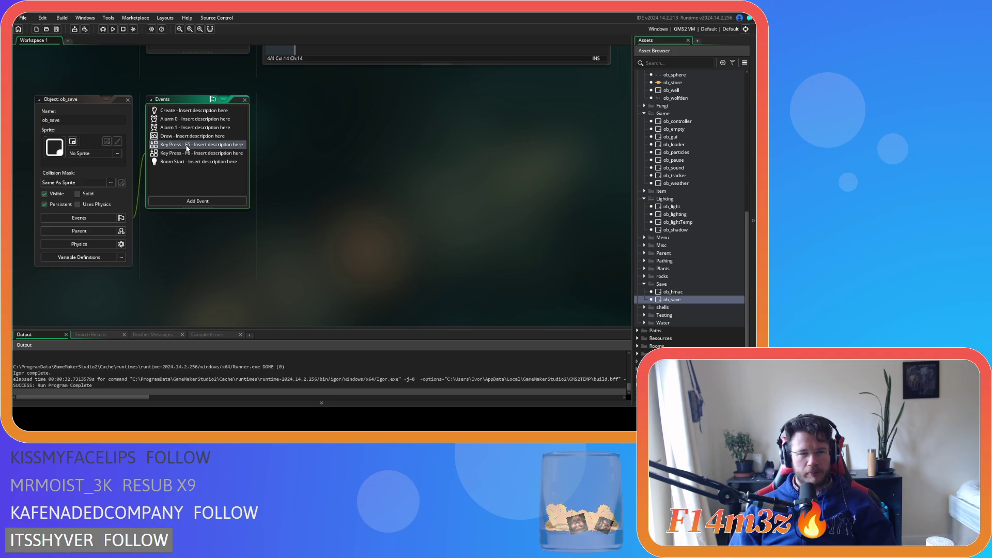
# Show ob_save's Key Press - F6 event and read through its quicksave.god loading code.
pyautogui.click(182, 154)
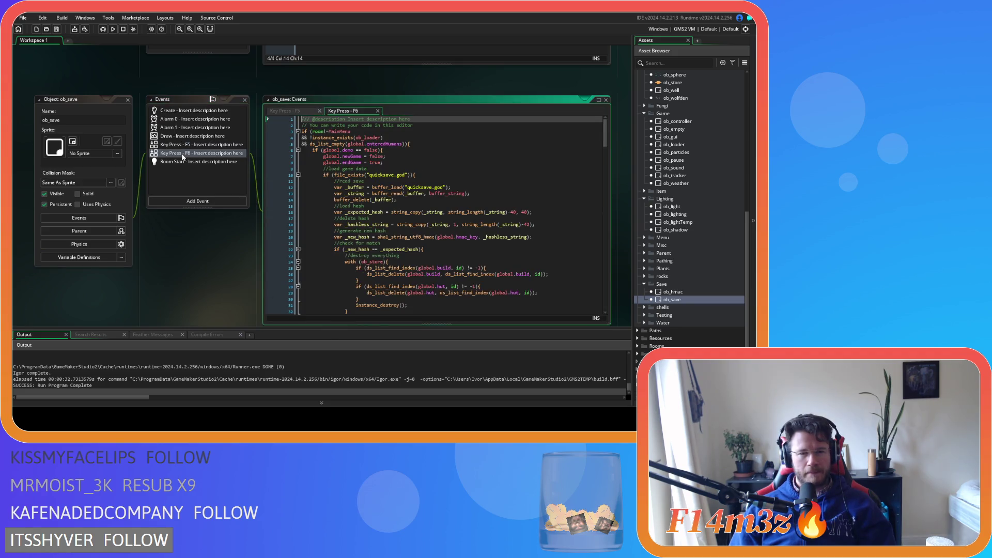
pyautogui.moveTo(605, 143); pyautogui.dragTo(597, 293)
pyautogui.scroll(10, 592, 185)
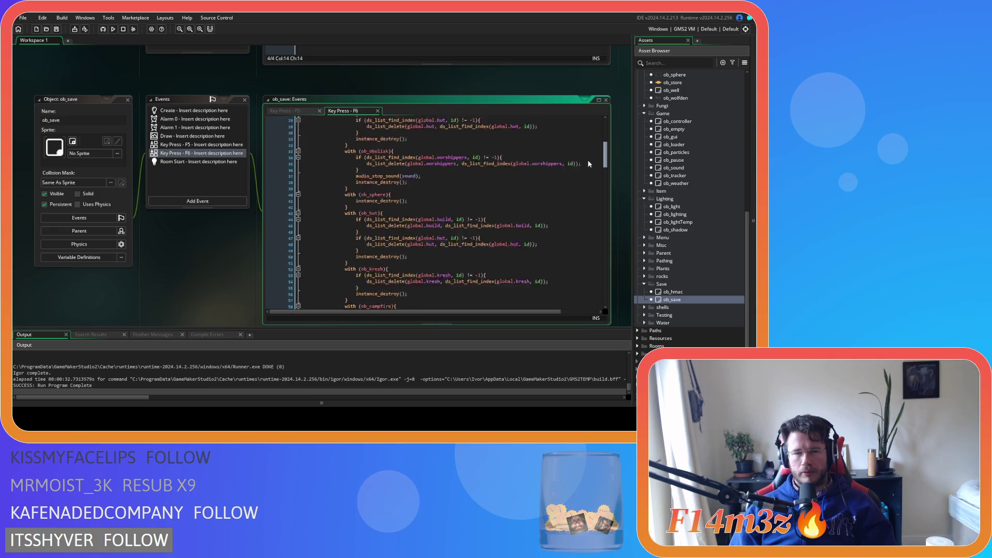
pyautogui.scroll(-5, 587, 143)
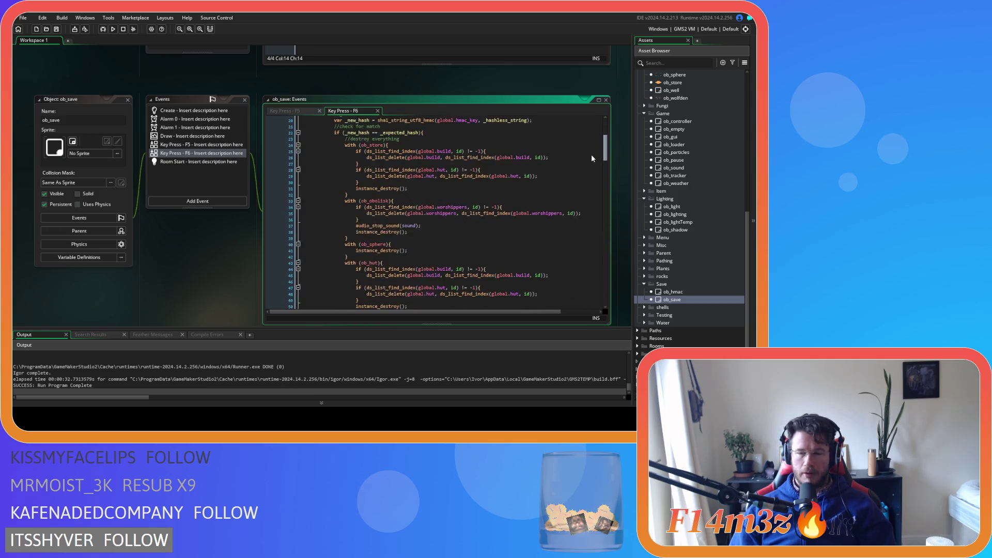
pyautogui.scroll(3, 587, 143)
pyautogui.scroll(-2, 652, 284)
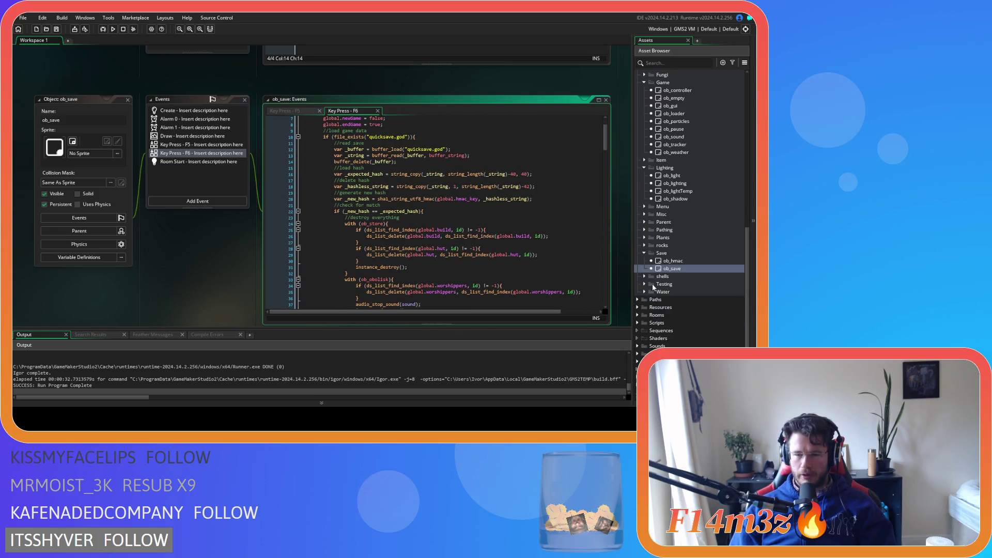
# Expand Scripts > Loading, browse the loader scripts, and open sc_loadCampfireStates.
pyautogui.doubleClick(652, 323)
pyautogui.scroll(-10, 644, 300)
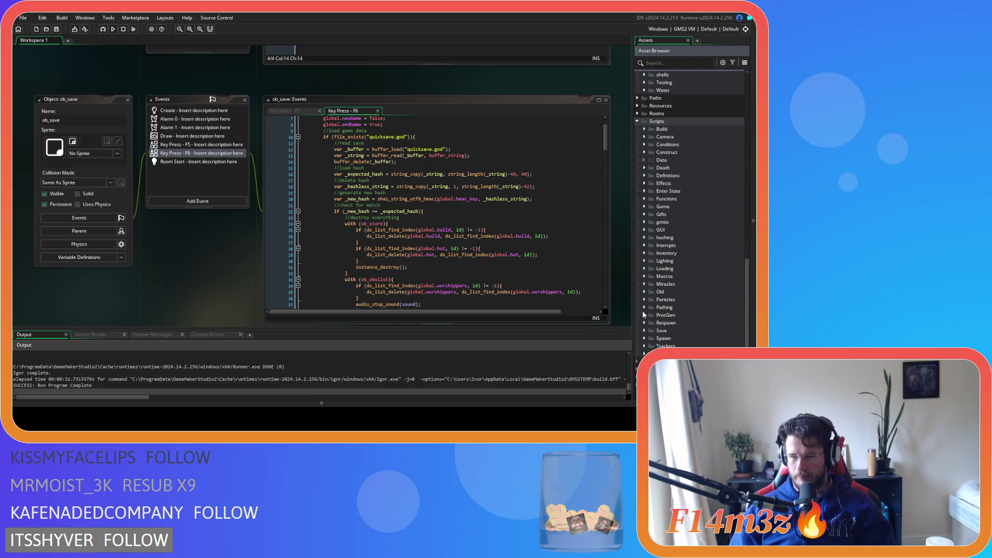
pyautogui.click(644, 269)
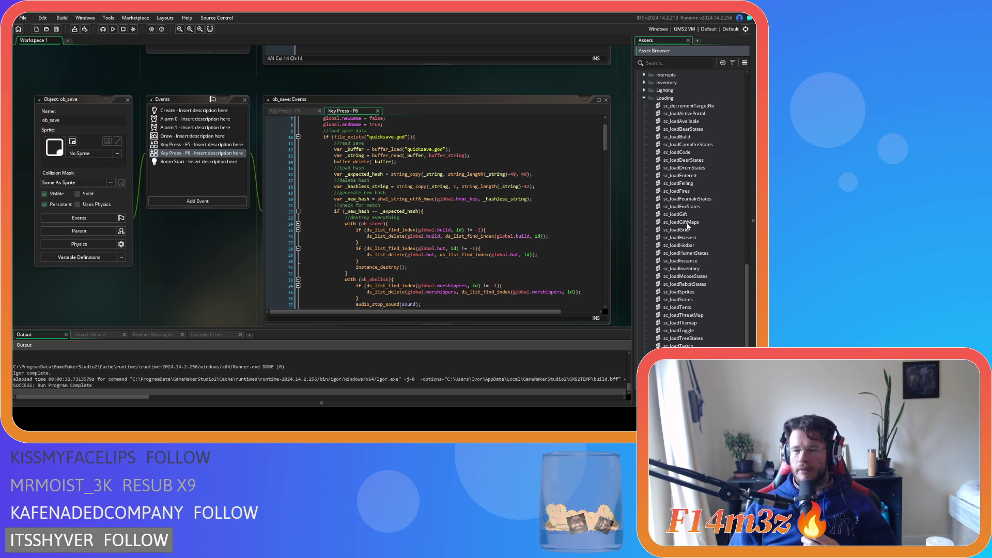
pyautogui.click(694, 216)
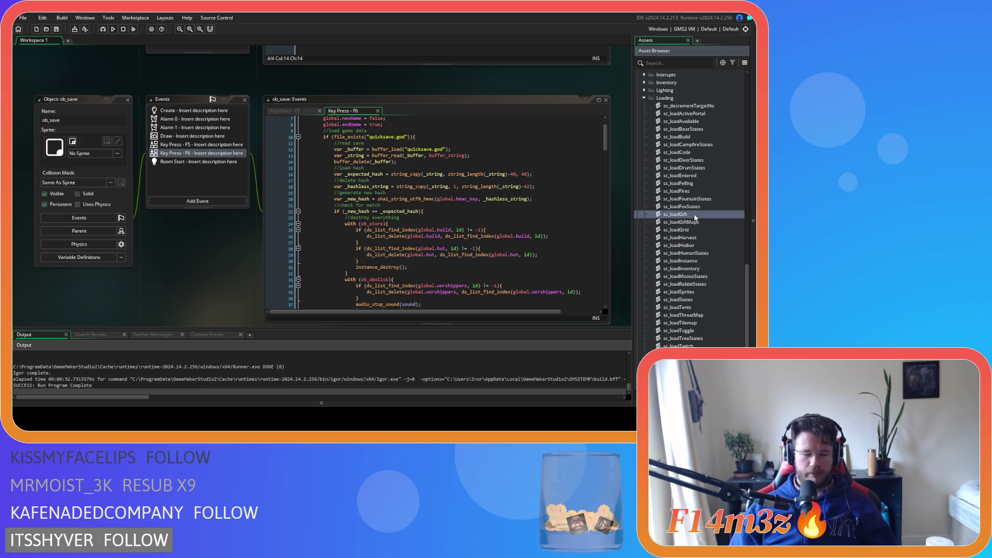
pyautogui.press('Down')
pyautogui.press('Down')
pyautogui.press('Down')
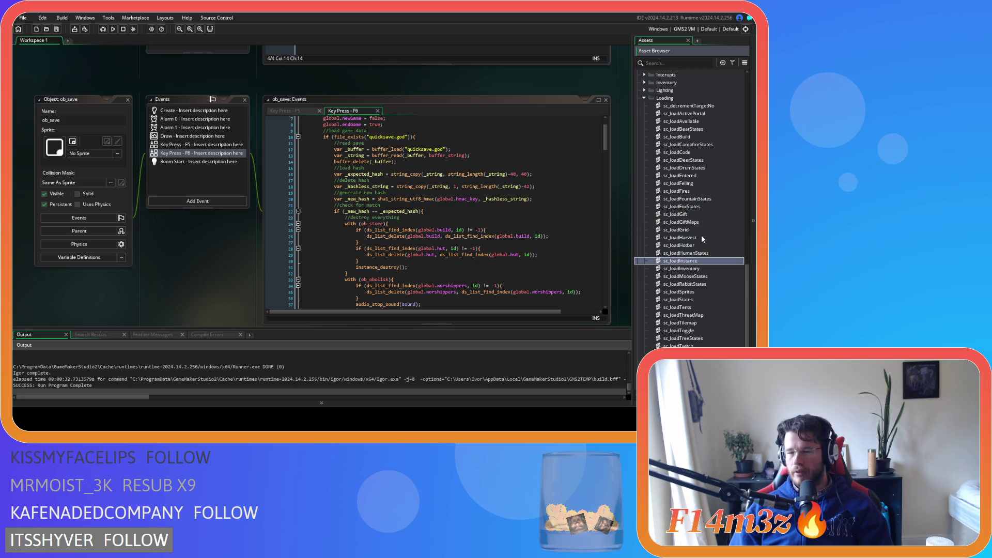
pyautogui.press('Up')
pyautogui.press('Up')
pyautogui.press('Up')
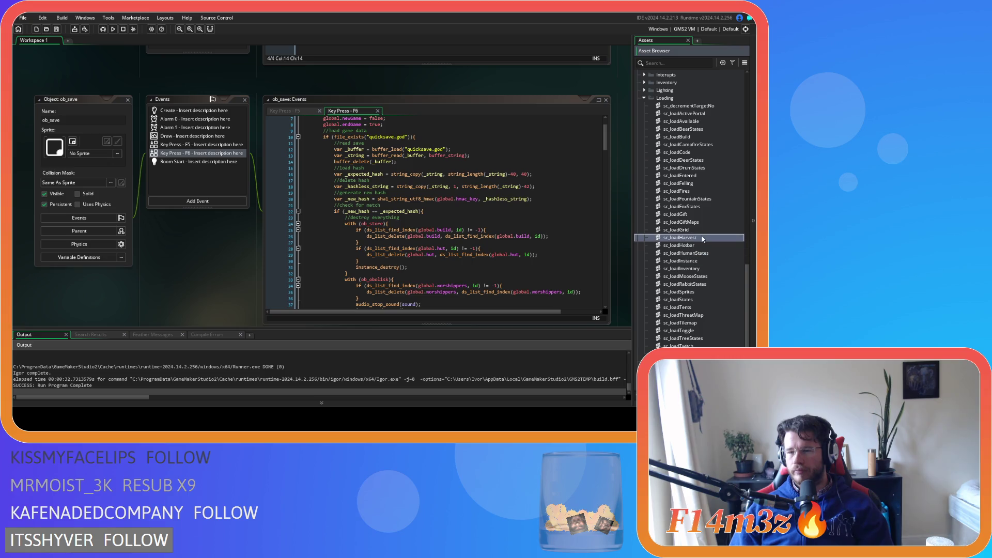
pyautogui.press('Up')
pyautogui.press('Up')
pyautogui.press('Up')
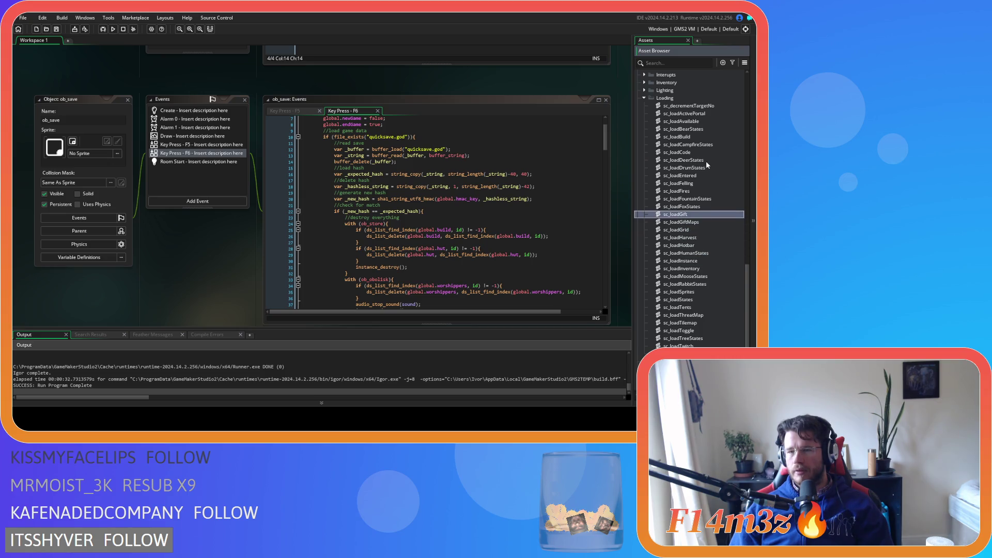
pyautogui.click(705, 146)
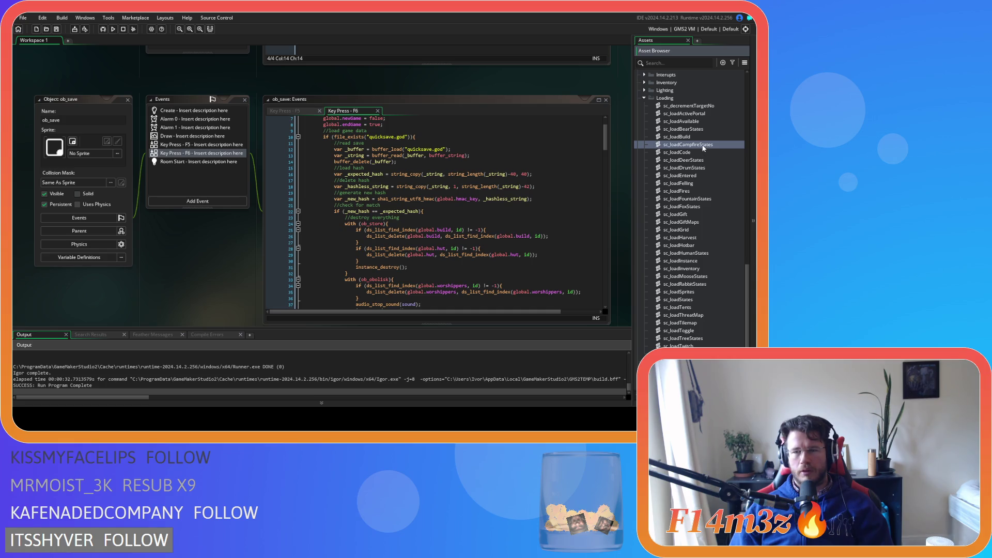
pyautogui.doubleClick(703, 145)
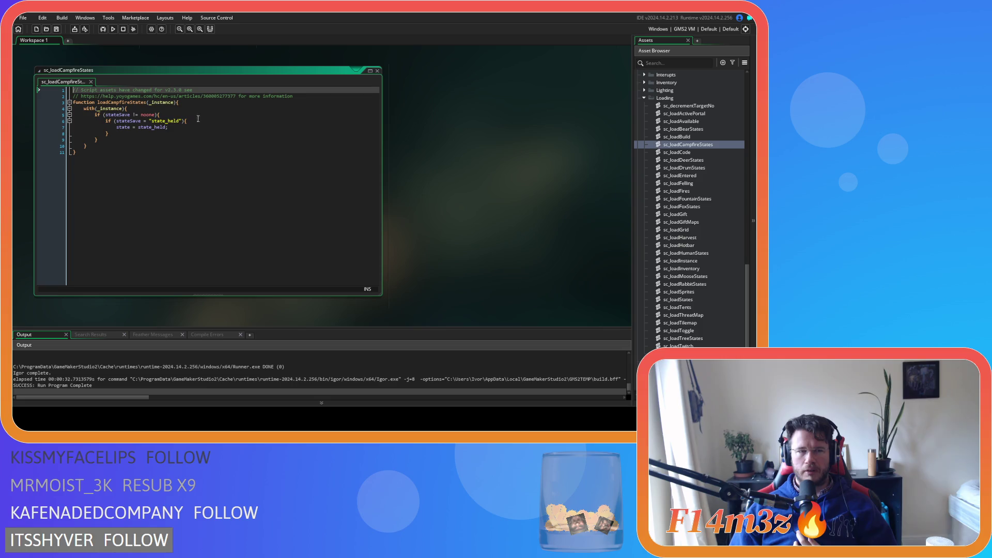
# Open sc_loadCode and follow loadInstance, loadStates and loadCampfireStates to their definitions.
pyautogui.click(693, 153)
pyautogui.doubleClick(693, 153)
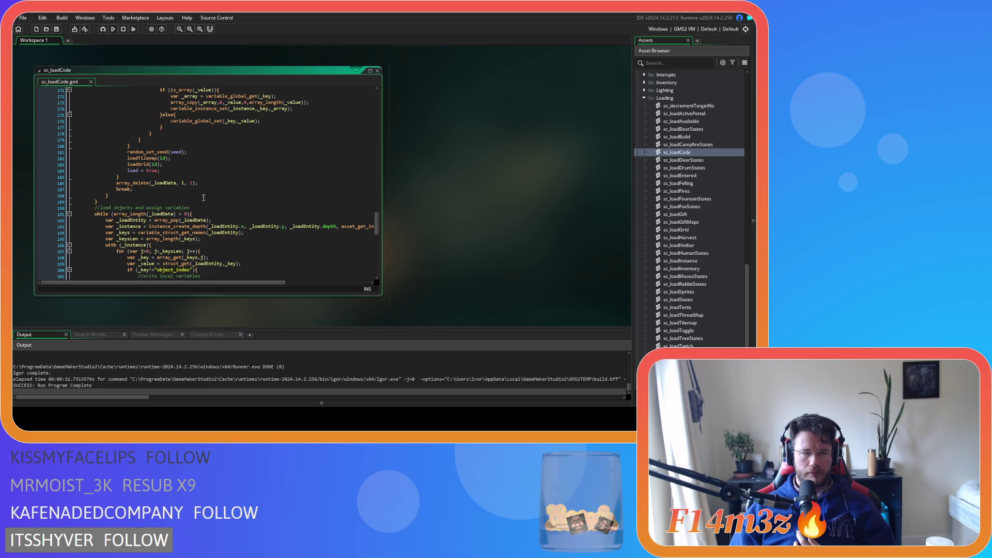
pyautogui.scroll(-10, 203, 197)
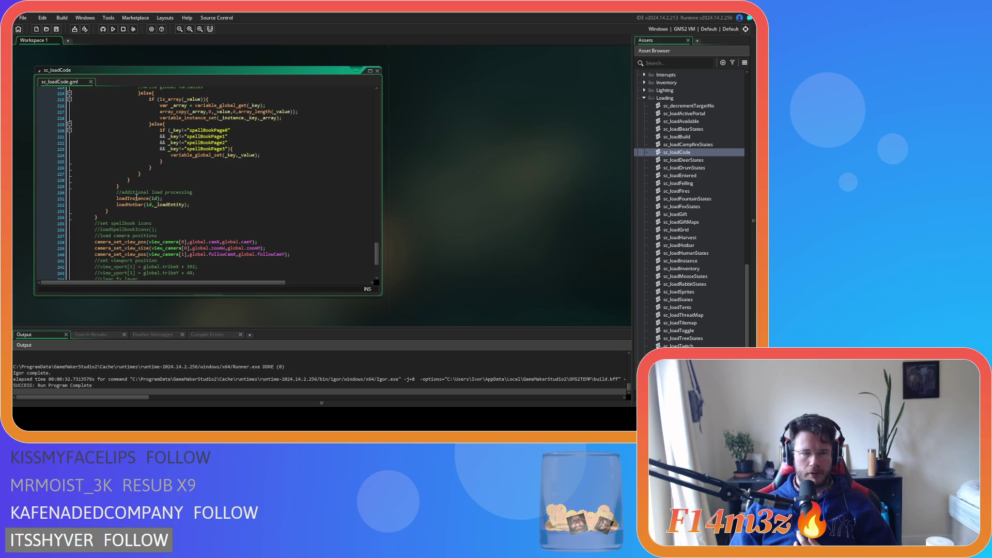
pyautogui.middleClick(136, 198)
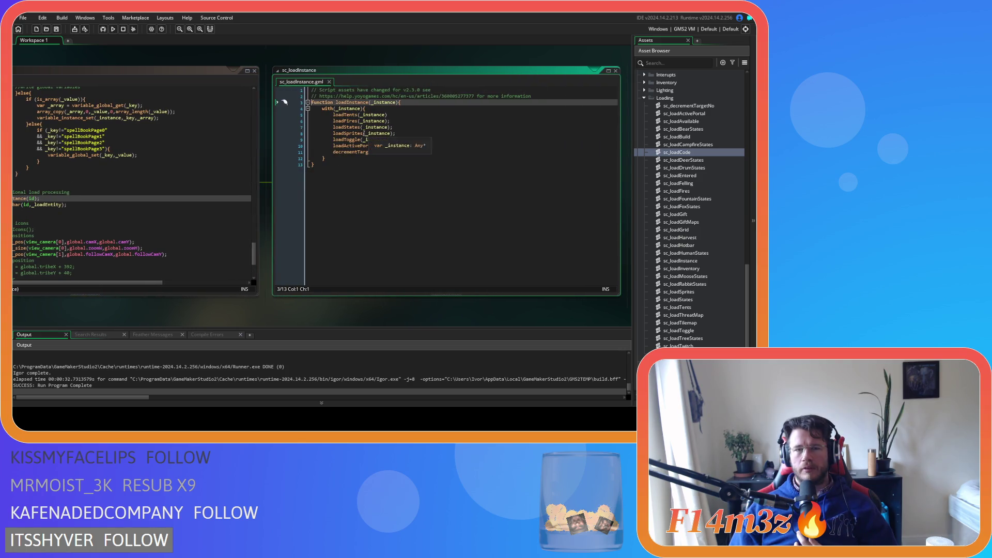
pyautogui.middleClick(347, 127)
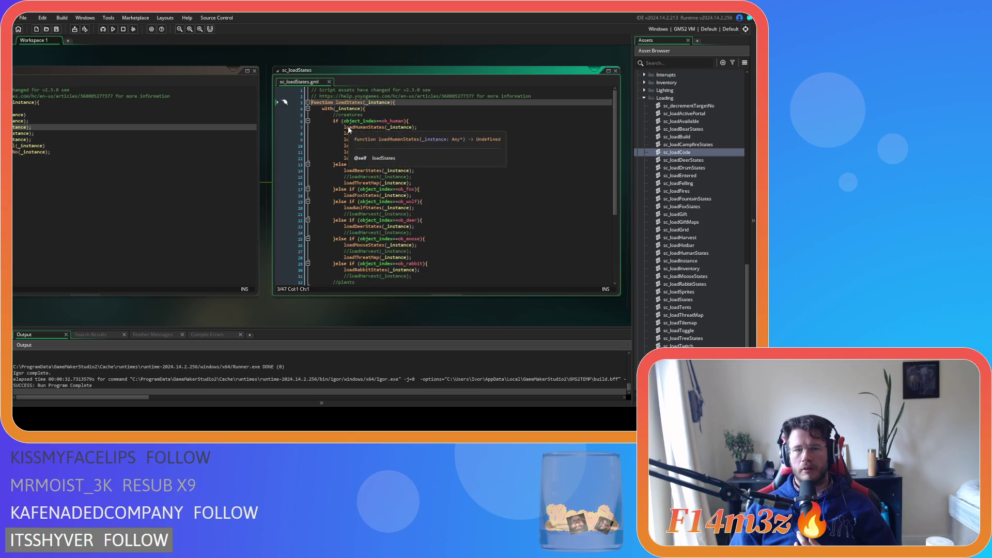
pyautogui.scroll(-4, 485, 191)
pyautogui.scroll(-2, 486, 192)
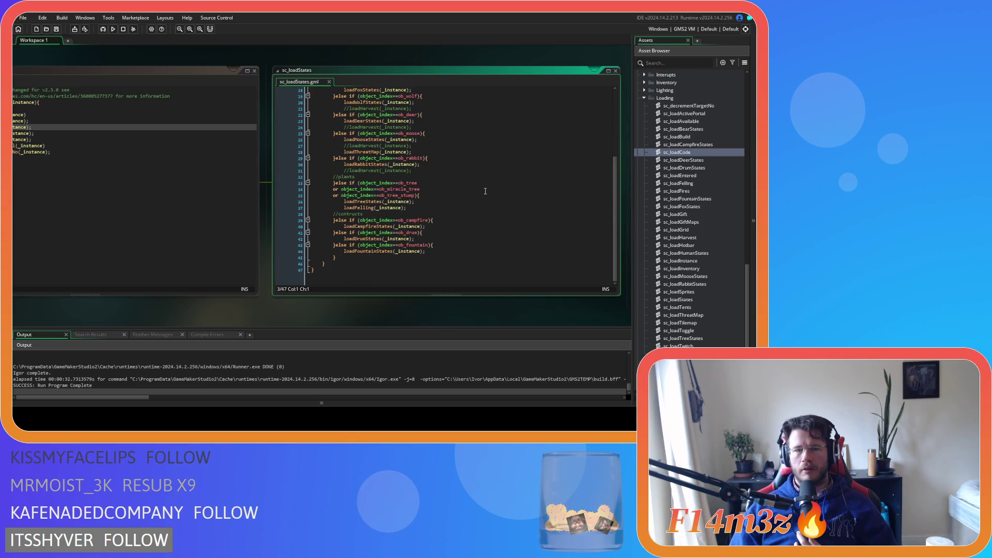
pyautogui.middleClick(361, 227)
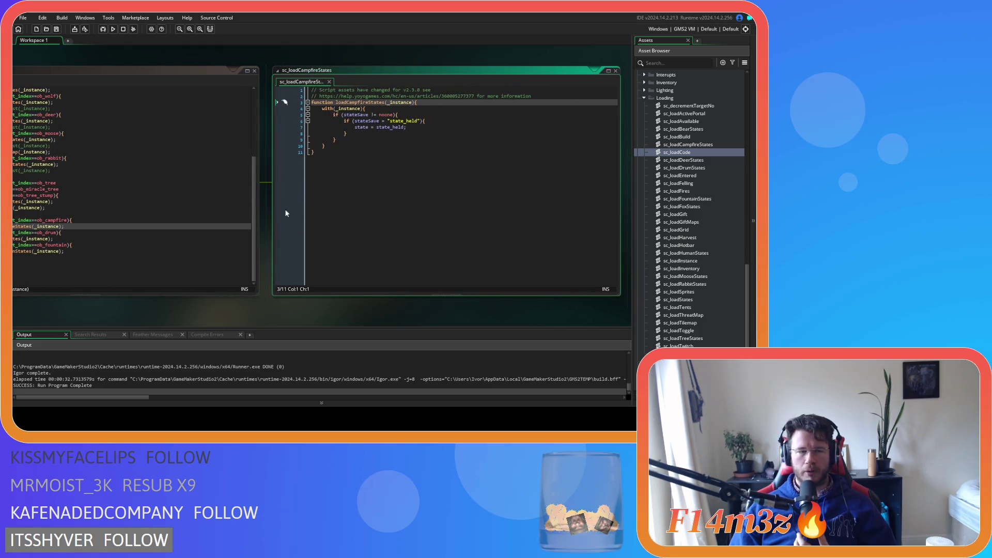
# Paste the copied campfire emitter code into sc_loadCampfireStates and check its header and state condition.
pyautogui.moveTo(70, 220); pyautogui.dragTo(53, 221)
pyautogui.click(362, 140)
pyautogui.hotkey('ctrl', 'v')
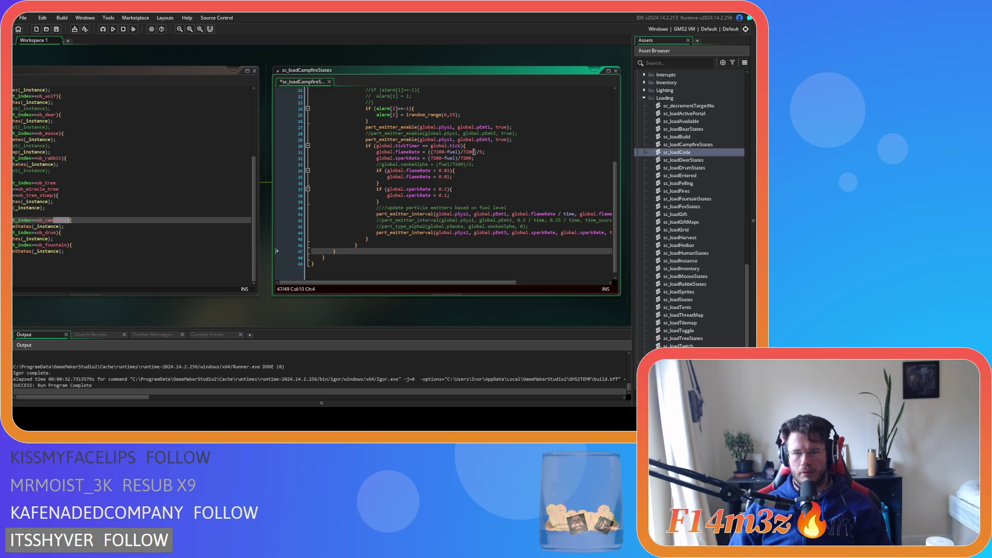
pyautogui.click(476, 146)
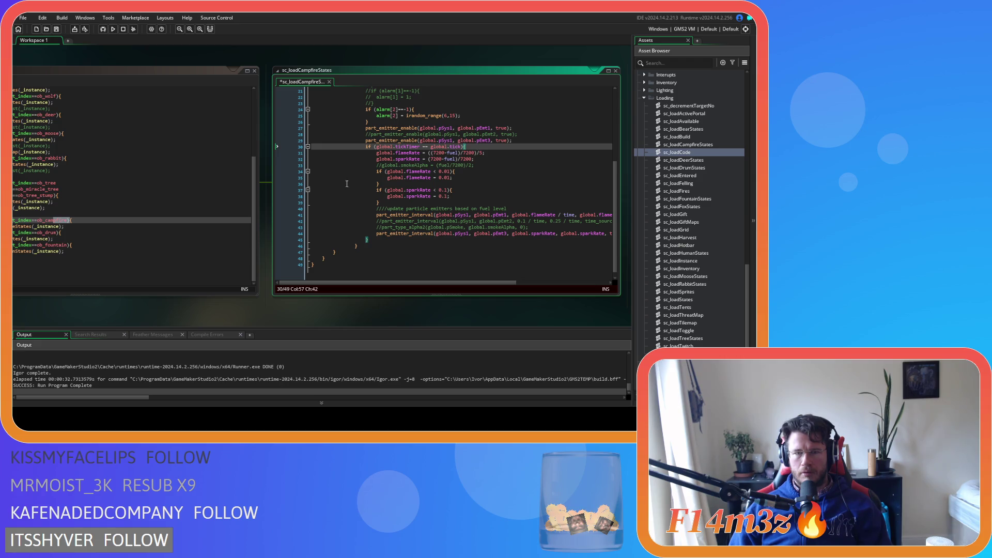
pyautogui.scroll(7, 380, 155)
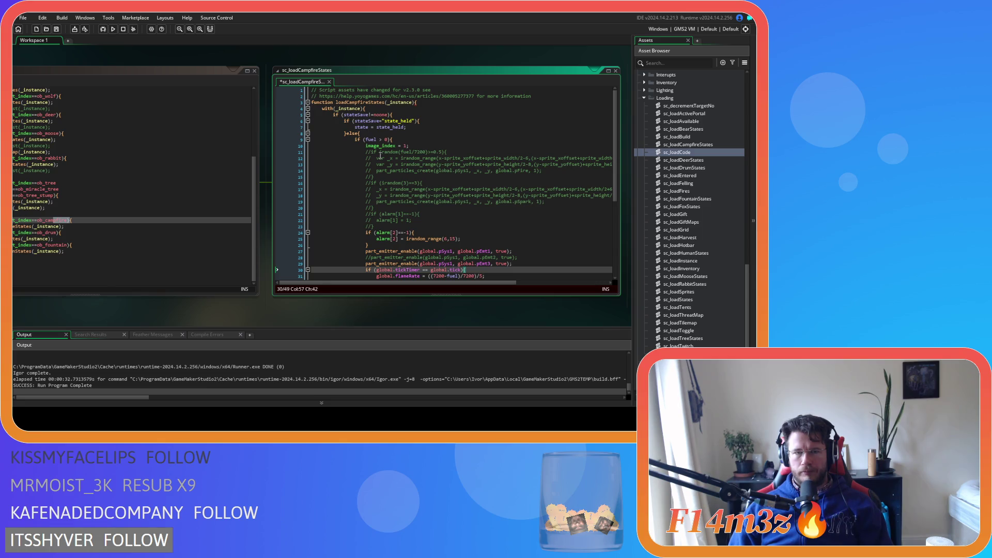
pyautogui.click(440, 103)
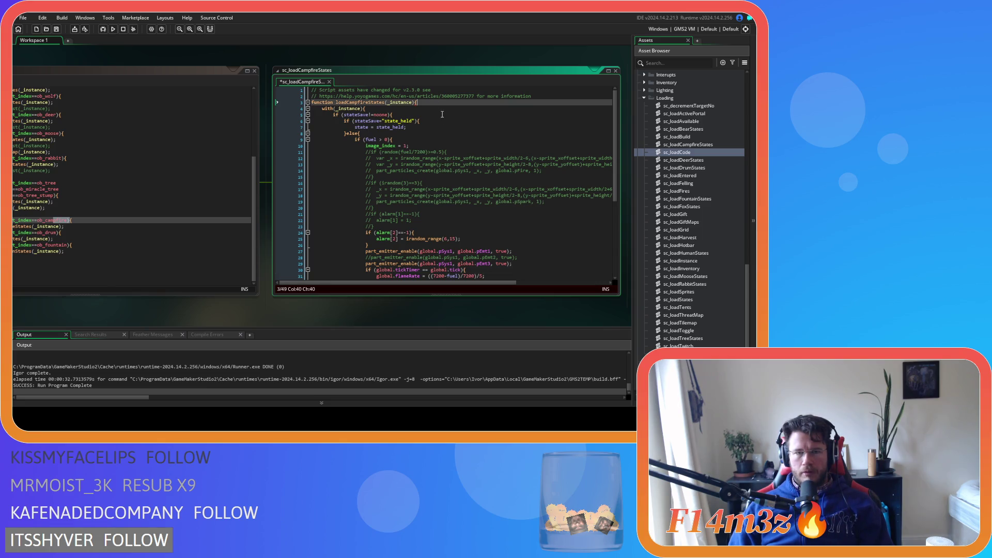
pyautogui.click(439, 109)
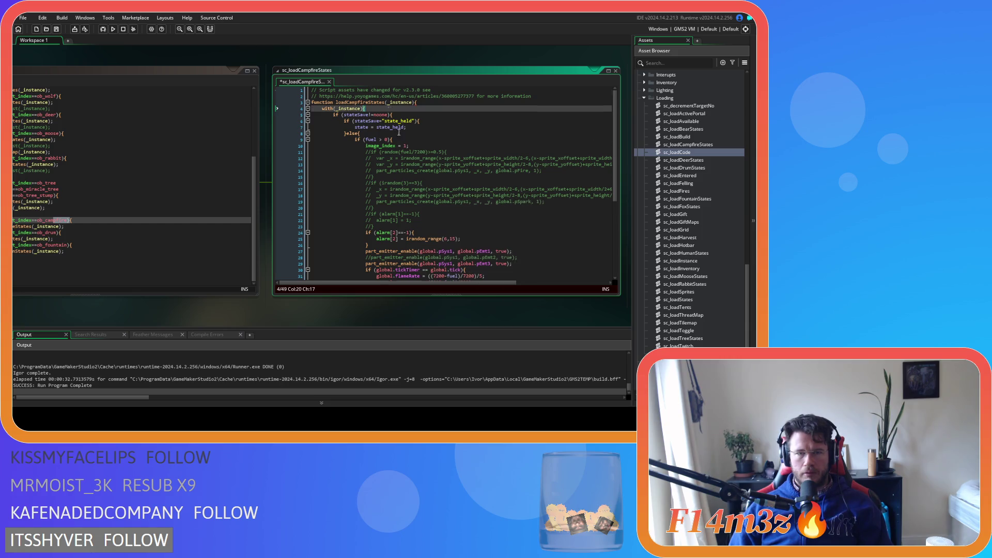
pyautogui.scroll(-7, 401, 140)
pyautogui.scroll(1, 365, 228)
# Add a line for an extra closing brace at the script's end and save it.
pyautogui.click(367, 252)
pyautogui.press('Return')
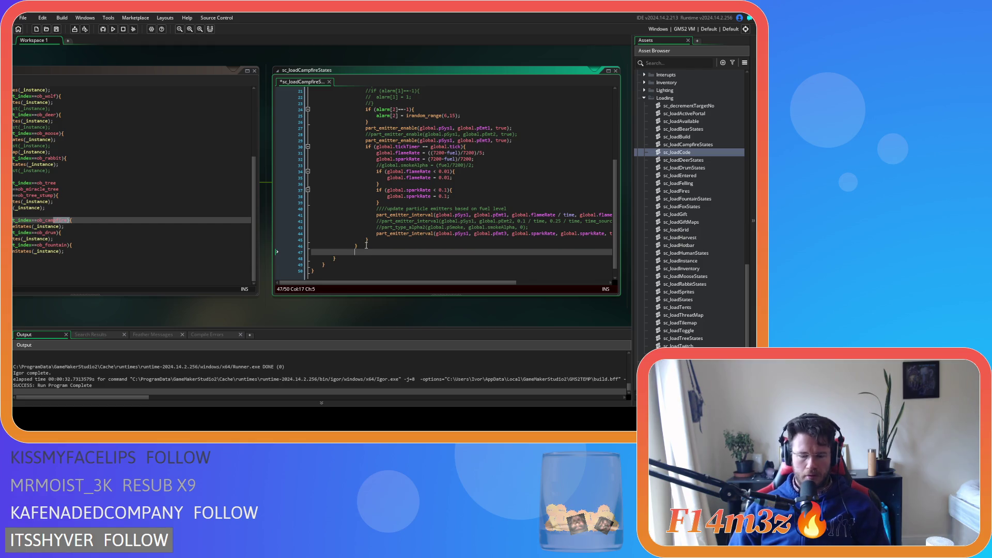
pyautogui.scroll(7, 369, 244)
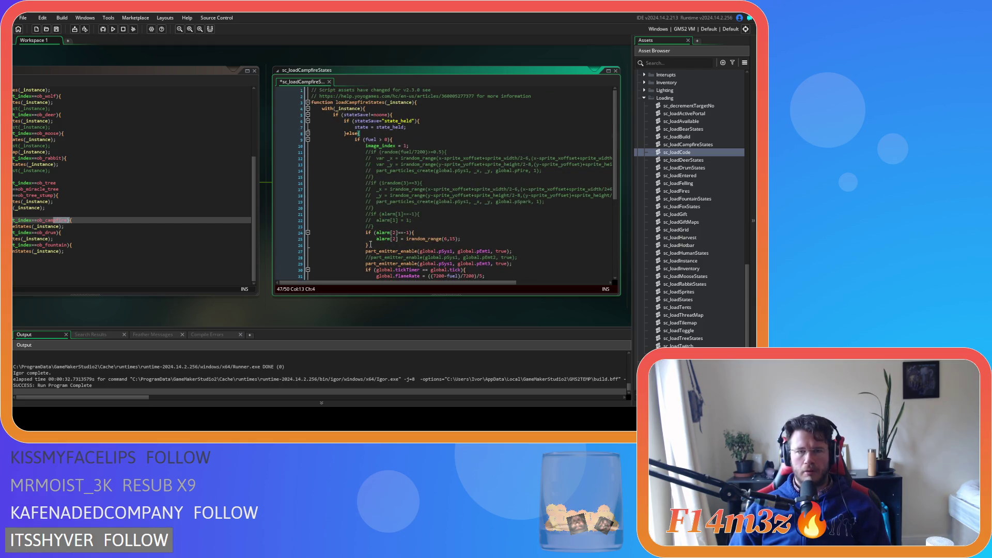
pyautogui.scroll(-5, 371, 244)
pyautogui.click(370, 245)
pyautogui.scroll(5, 370, 245)
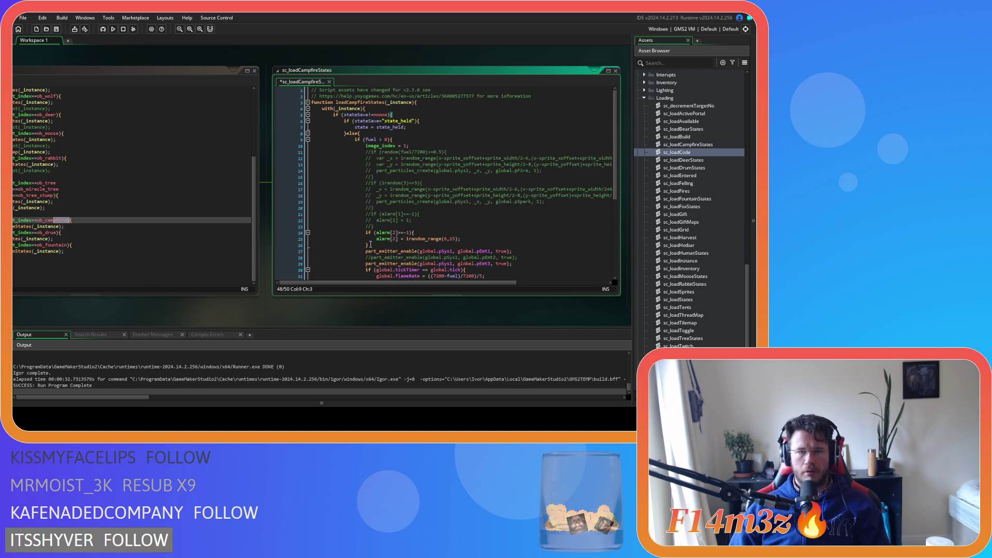
pyautogui.scroll(-7, 371, 245)
pyautogui.click(383, 238)
pyautogui.hotkey('ctrl', 's')
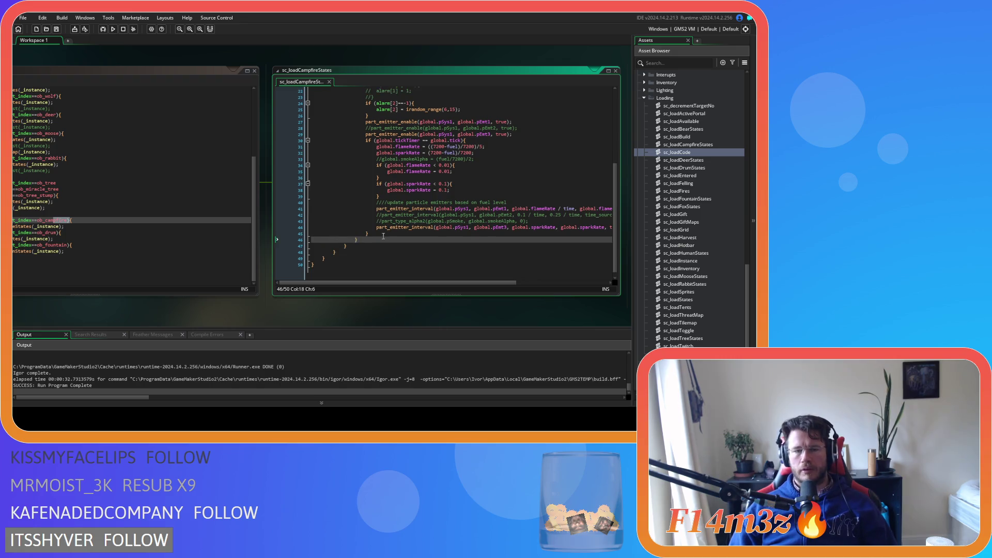
# Select the commented-out particle code lines 11–23 near the top of the script.
pyautogui.scroll(2, 383, 236)
pyautogui.scroll(1, 450, 199)
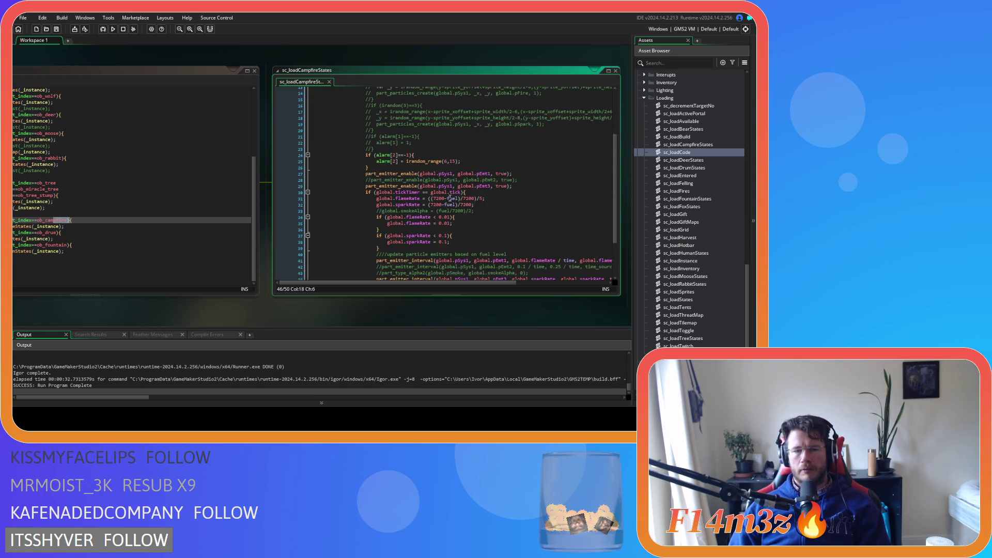
pyautogui.scroll(-3, 450, 198)
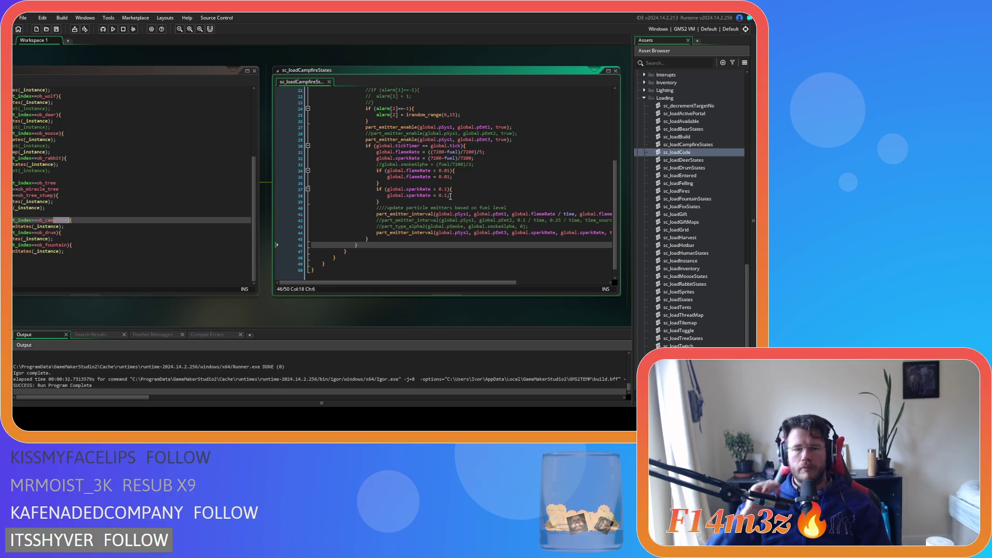
pyautogui.scroll(6, 450, 197)
pyautogui.moveTo(413, 210)
pyautogui.mouseDown()
pyautogui.moveTo(274, 165)
pyautogui.moveTo(243, 133)
pyautogui.mouseUp()
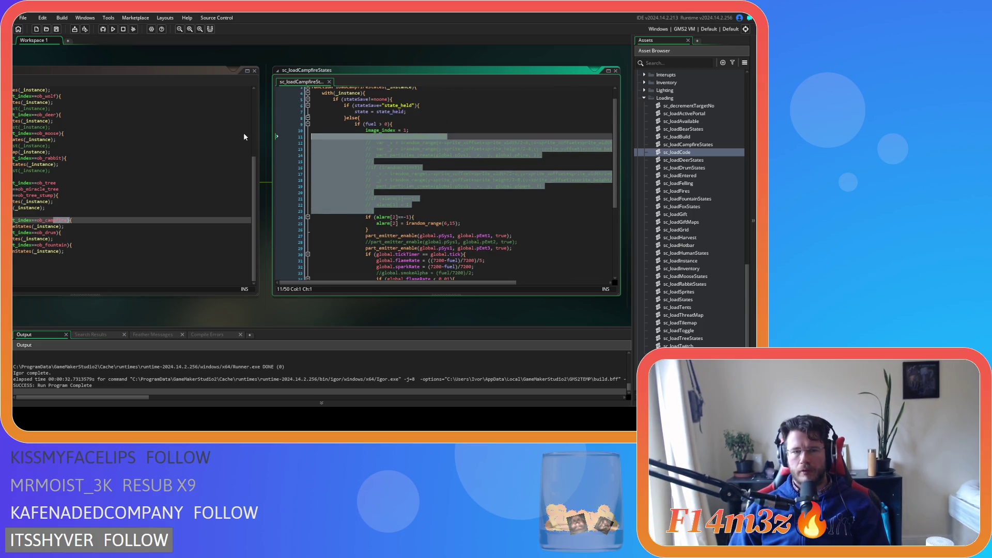
# Delete the commented-out particle lines and check the remaining alarm block, lines 11–13.
pyautogui.press('BackSpace')
pyautogui.press('BackSpace')
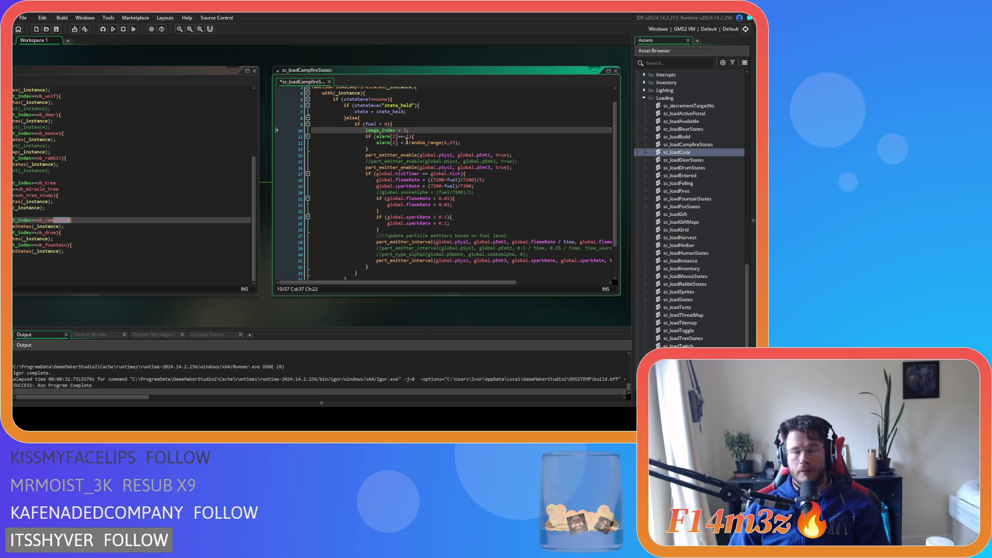
pyautogui.click(406, 148)
pyautogui.moveTo(407, 148); pyautogui.dragTo(334, 136)
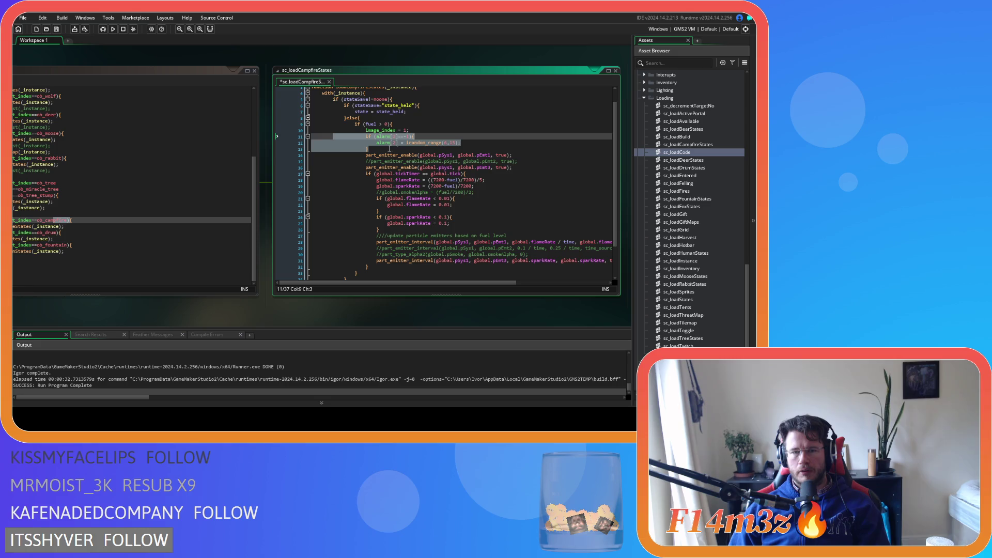
pyautogui.click(405, 151)
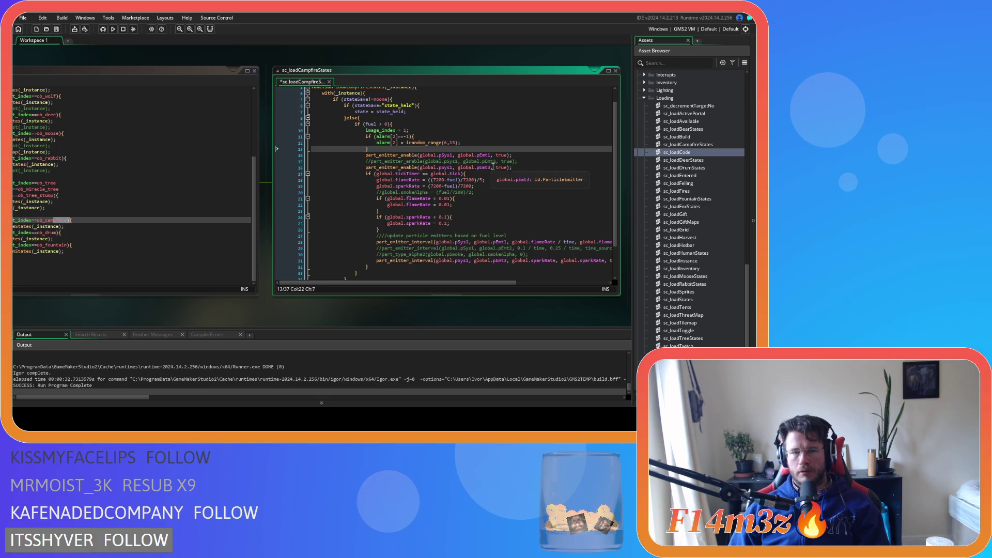
# Review the flame and spark rate lines, then save and rebuild the game with F5.
pyautogui.click(526, 167)
pyautogui.click(518, 179)
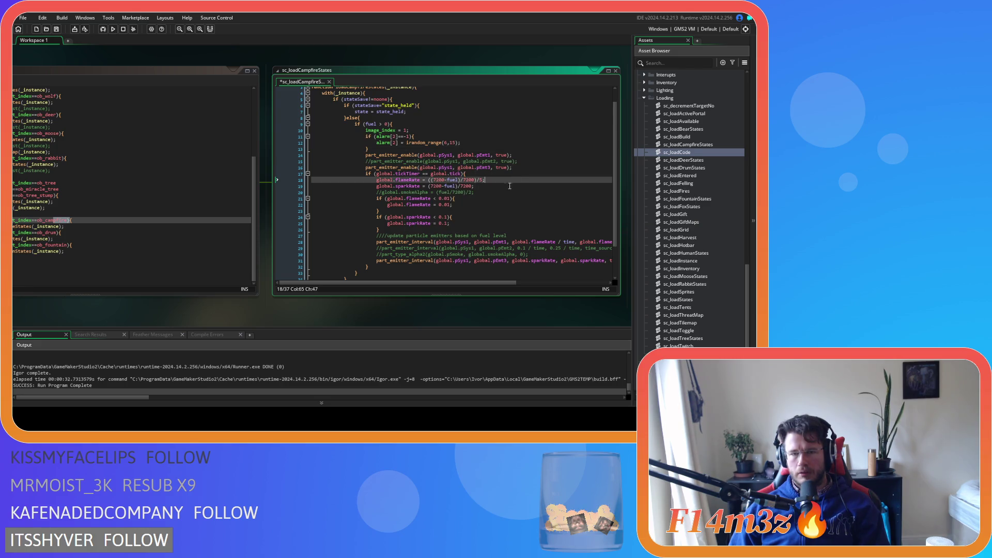
pyautogui.click(490, 205)
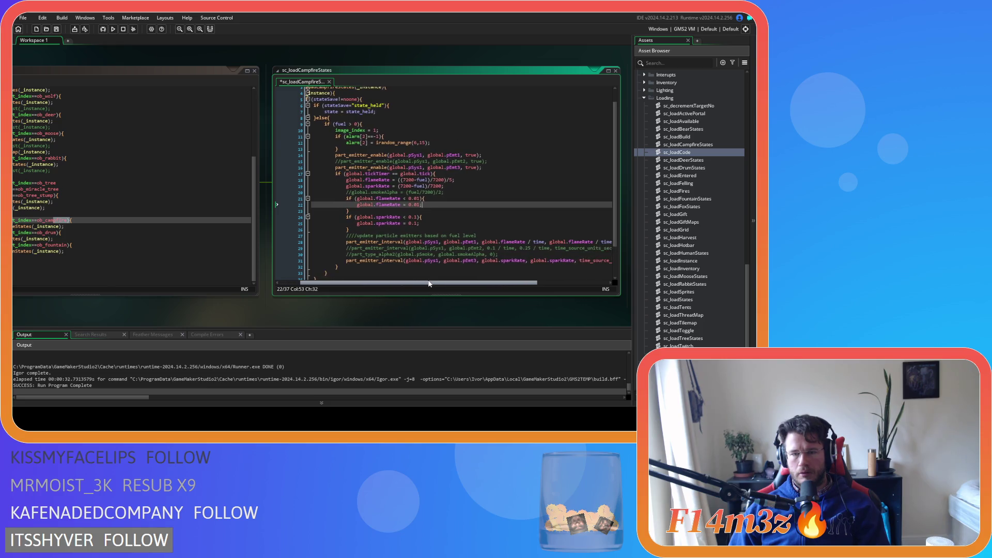
pyautogui.click(468, 218)
pyautogui.press('F5')
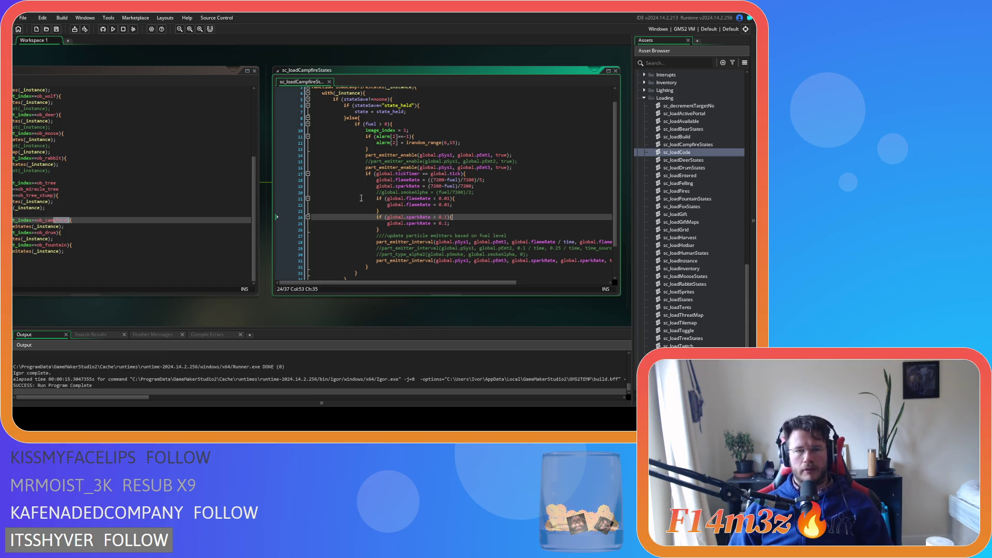
# Remove the 'if (global.tickTimer == global.tick)' line and its closing brace.
pyautogui.scroll(-1, 401, 239)
pyautogui.scroll(2, 401, 240)
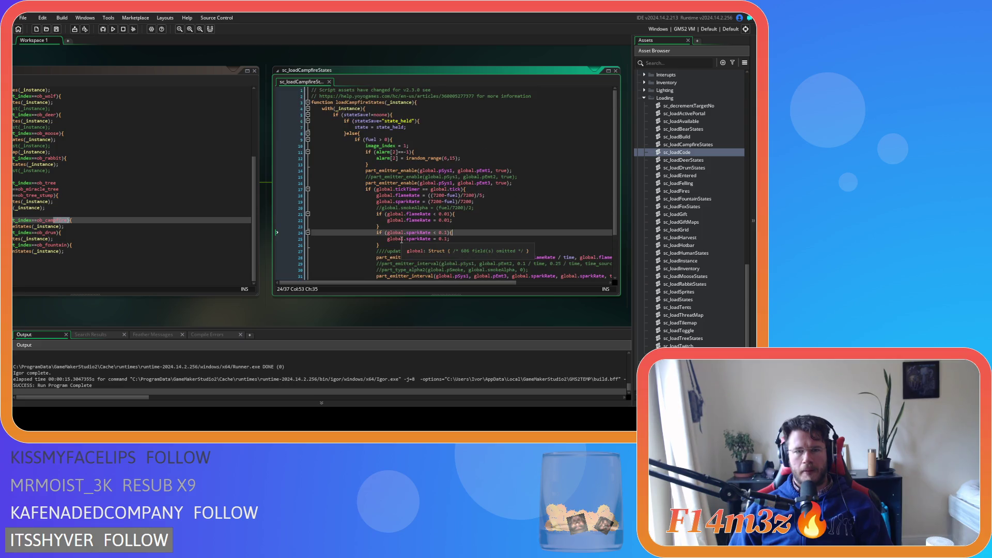
pyautogui.click(440, 189)
pyautogui.click(279, 190)
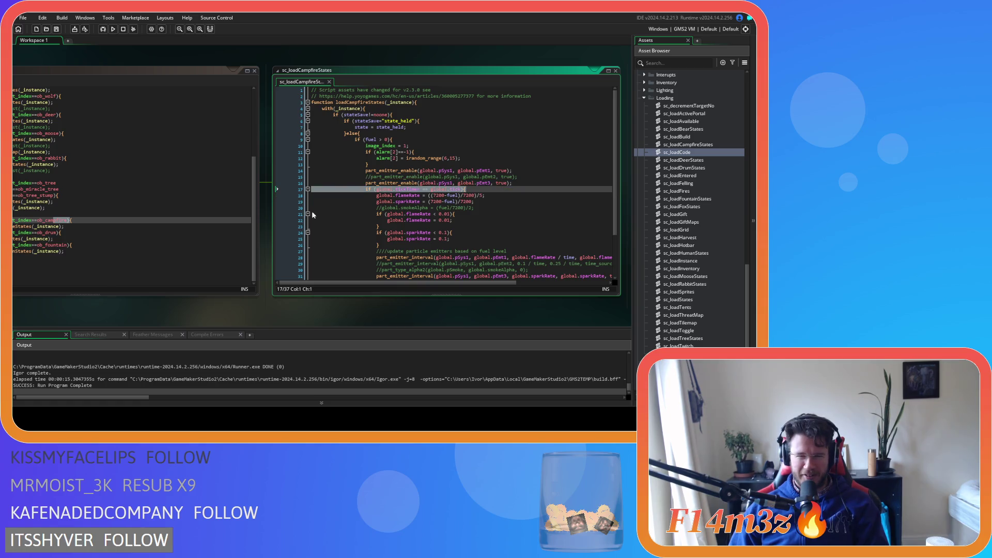
pyautogui.press('Delete')
pyautogui.scroll(-3, 405, 268)
pyautogui.hotkey('ctrl', 'z')
pyautogui.click(372, 237)
pyautogui.press('BackSpace')
pyautogui.press('BackSpace')
pyautogui.press('BackSpace')
pyautogui.click(395, 149)
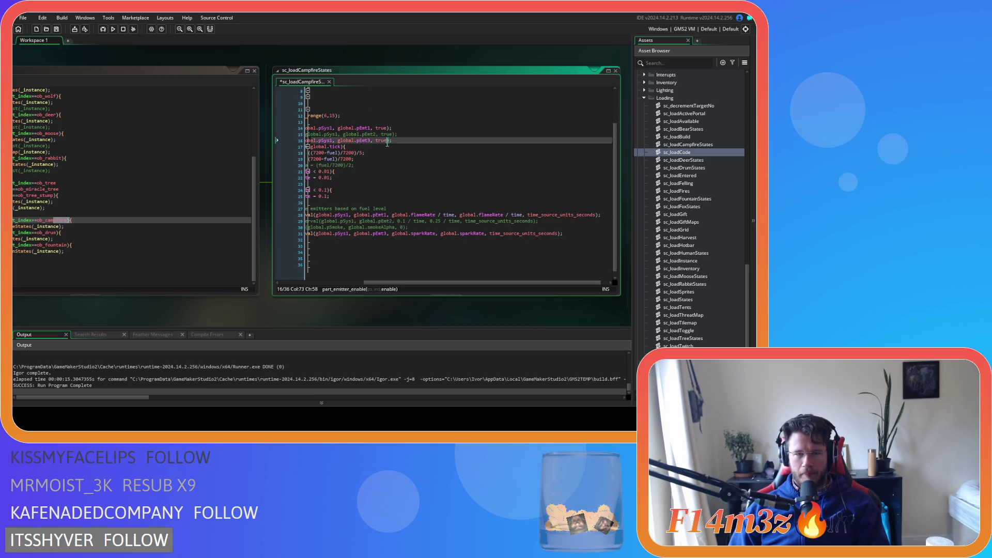
pyautogui.press('Home')
pyautogui.moveTo(476, 140)
pyautogui.mouseDown()
pyautogui.moveTo(517, 153)
pyautogui.moveTo(357, 151)
pyautogui.mouseUp()
pyautogui.moveTo(467, 146); pyautogui.dragTo(276, 141)
pyautogui.hotkey('shift', 'End')
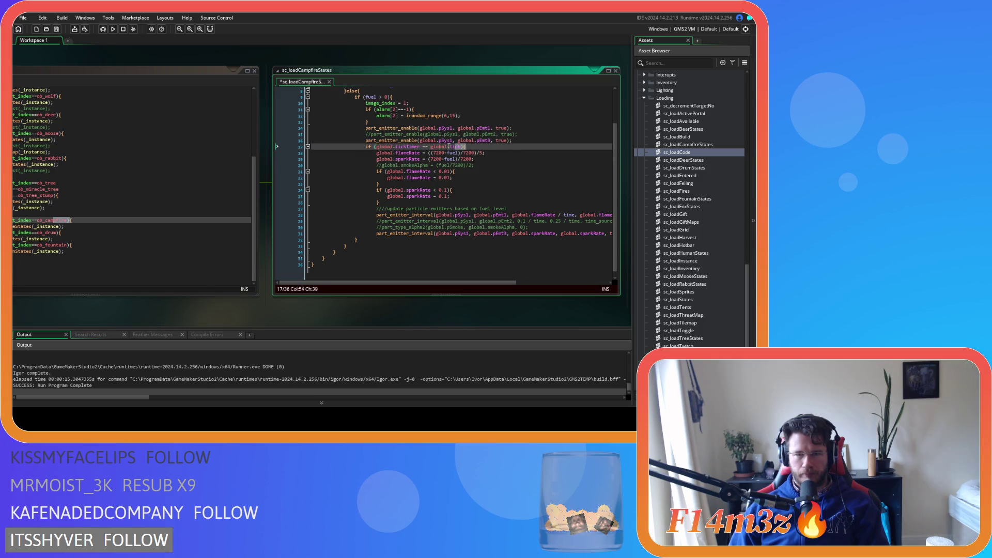
pyautogui.press('BackSpace')
# Unindent the rate-update lines 17–30 one level, then save and run the game.
pyautogui.moveTo(384, 233); pyautogui.dragTo(284, 150)
pyautogui.hotkey('shift', 'Tab')
pyautogui.click(460, 190)
pyautogui.press('F5')
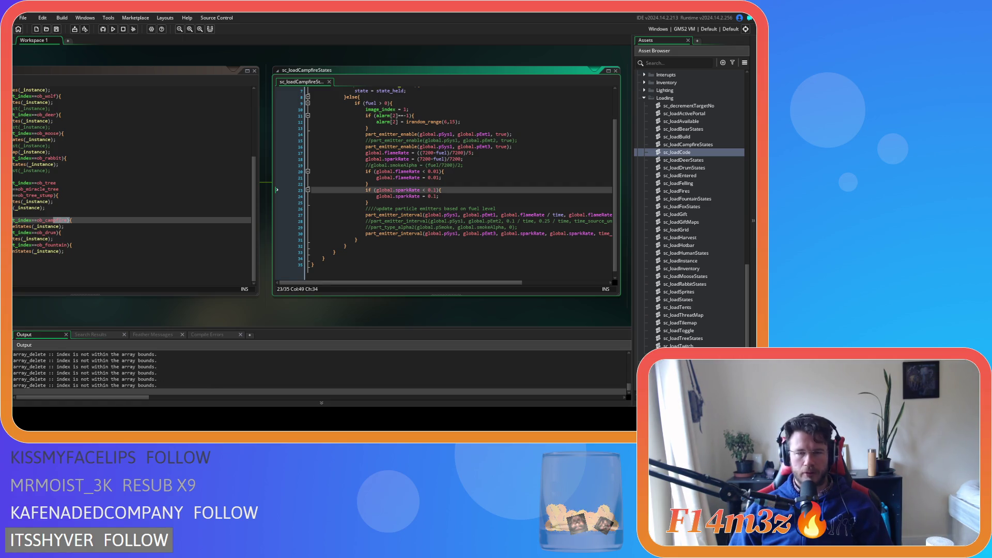
pyautogui.scroll(2, 412, 274)
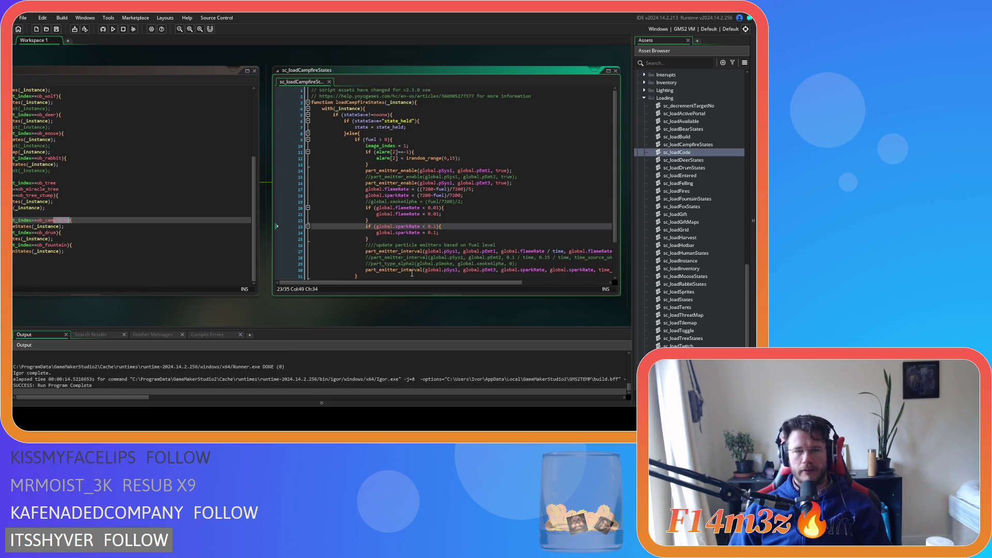
pyautogui.click(405, 116)
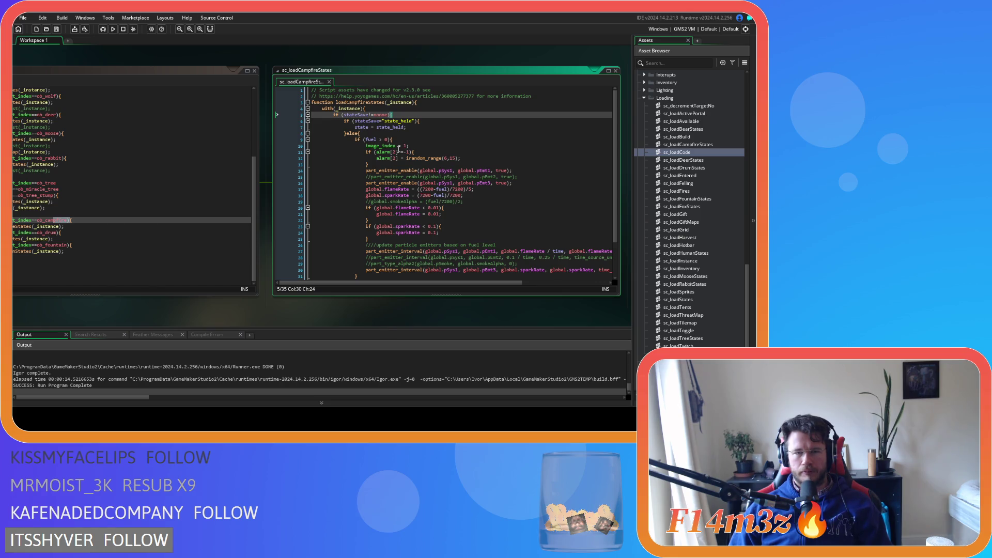
pyautogui.press('Down')
pyautogui.press('Down')
pyautogui.press('Down')
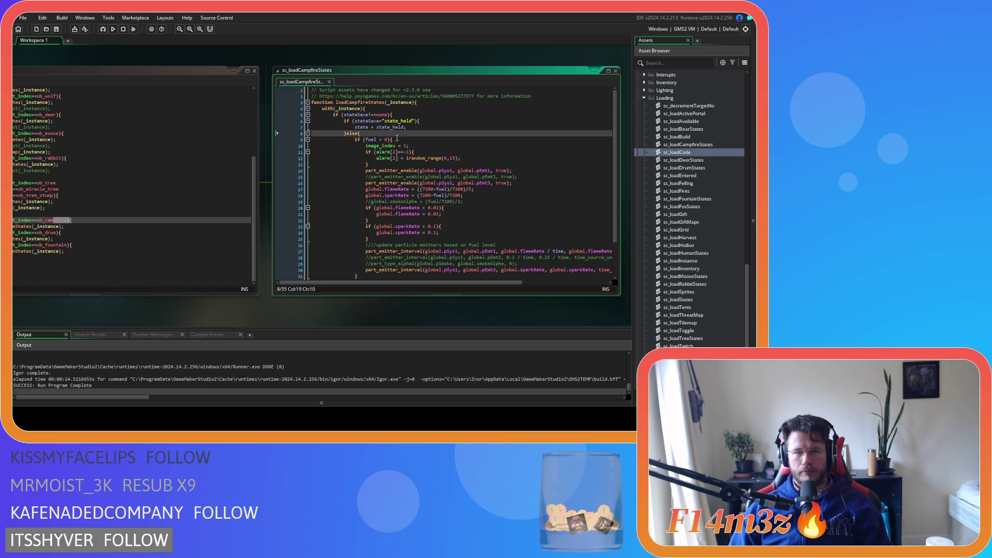
pyautogui.scroll(-3, 410, 150)
pyautogui.scroll(2, 416, 175)
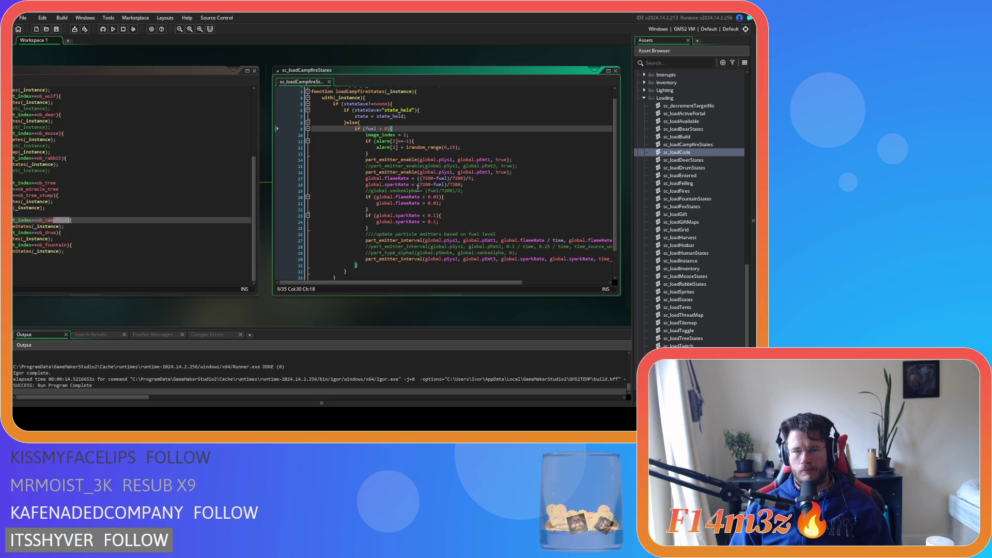
pyautogui.click(438, 185)
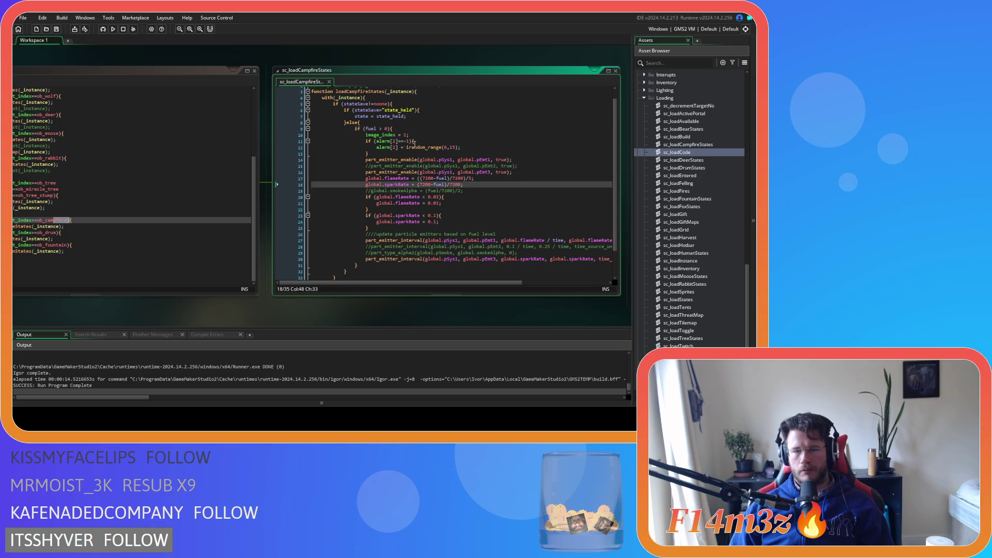
pyautogui.click(480, 179)
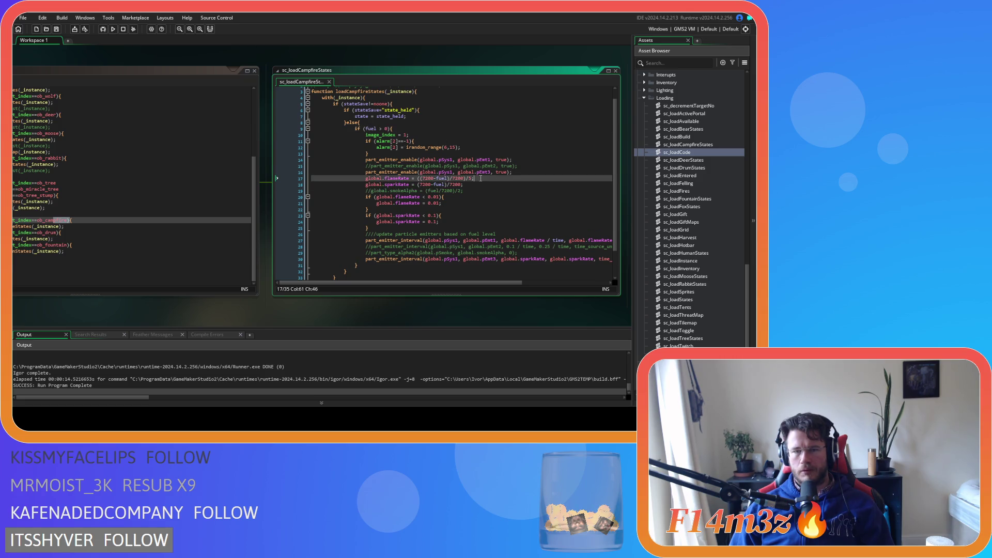
pyautogui.click(415, 127)
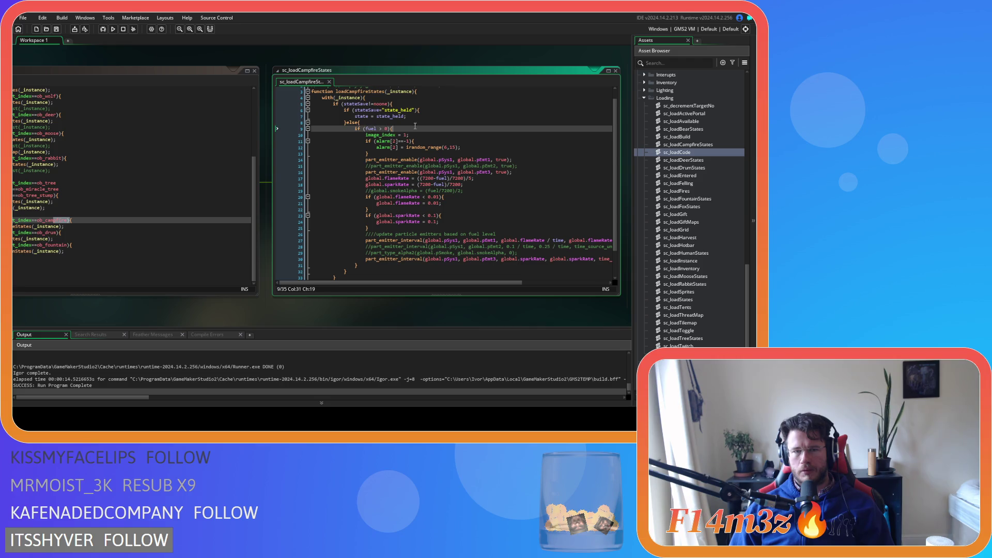
pyautogui.click(405, 123)
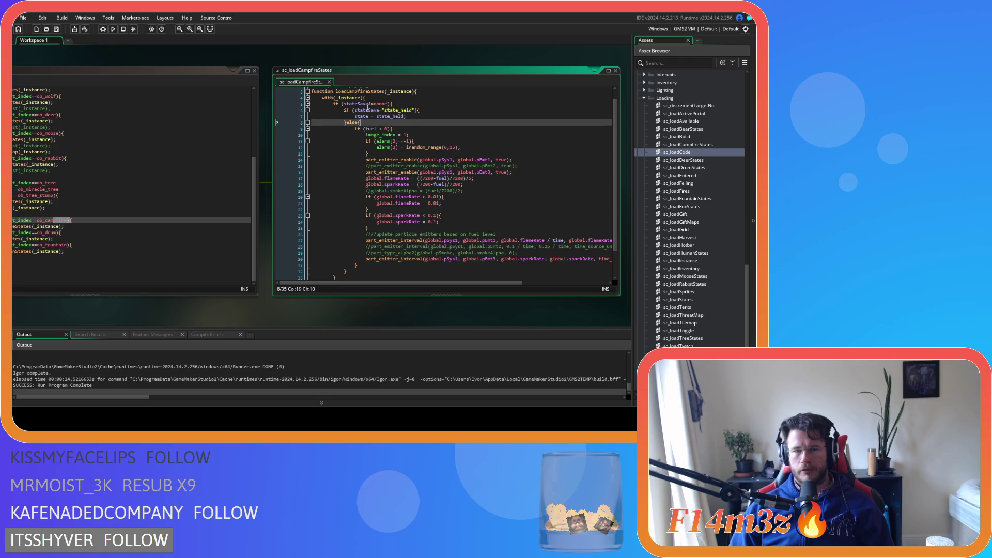
pyautogui.click(412, 178)
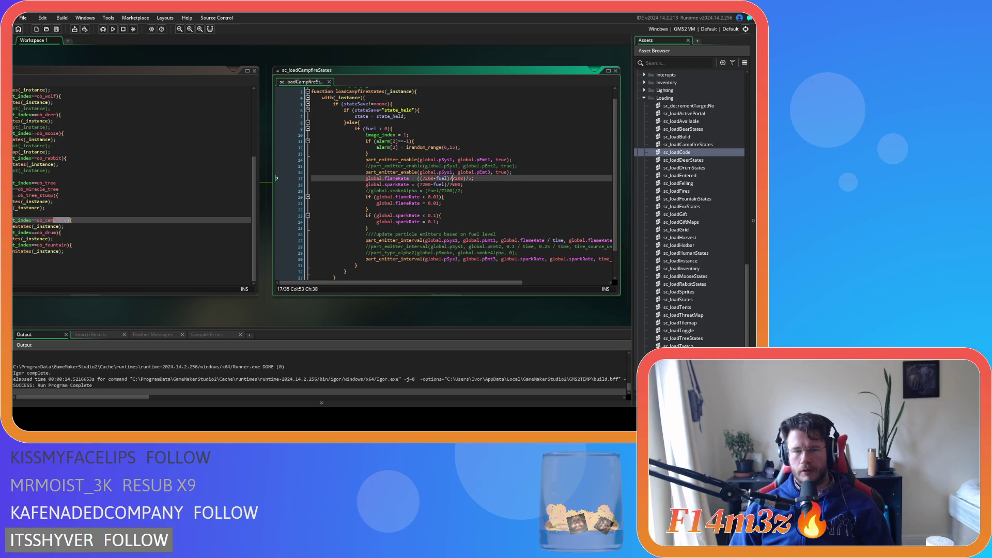
pyautogui.click(477, 141)
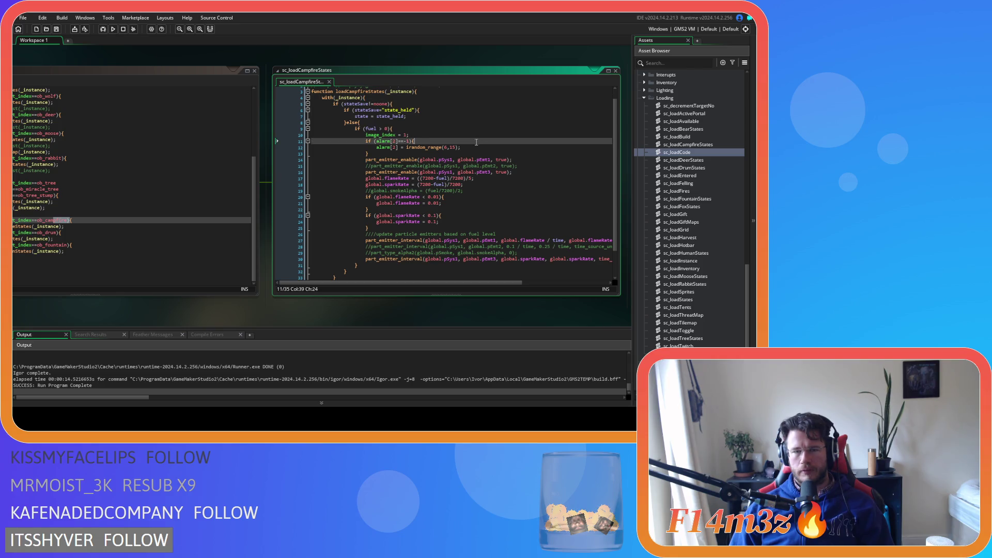
pyautogui.click(466, 207)
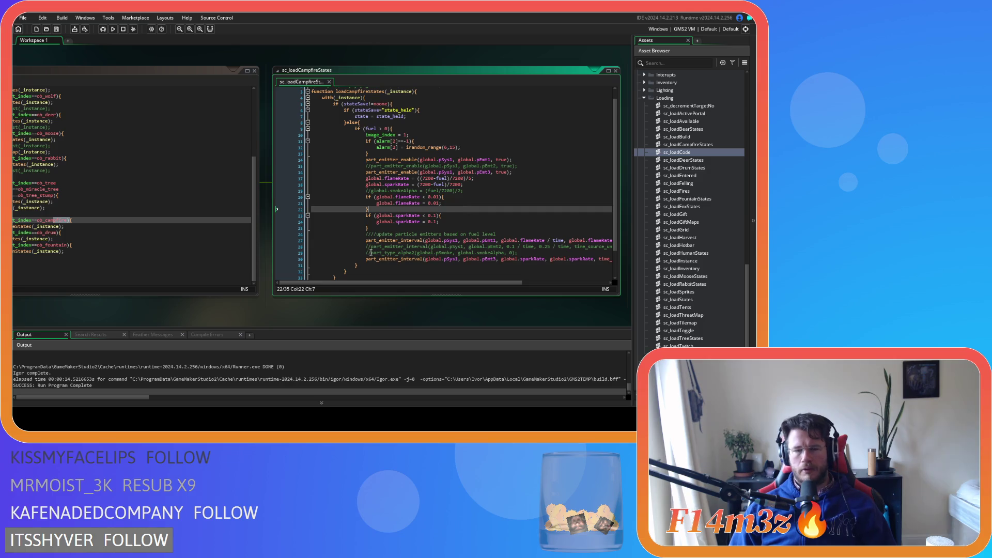
pyautogui.moveTo(358, 265)
pyautogui.mouseDown()
pyautogui.moveTo(365, 238)
pyautogui.moveTo(354, 128)
pyautogui.mouseUp()
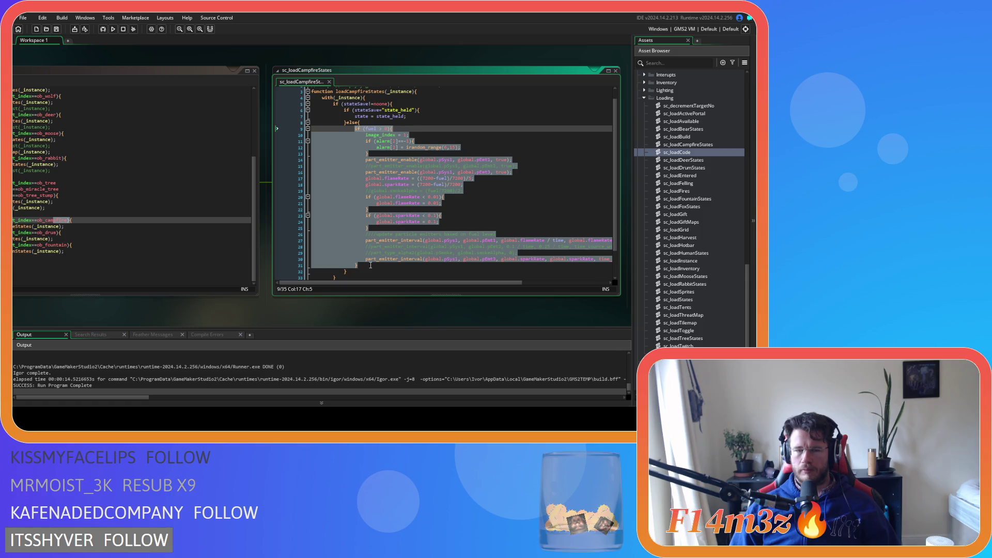
pyautogui.click(371, 265)
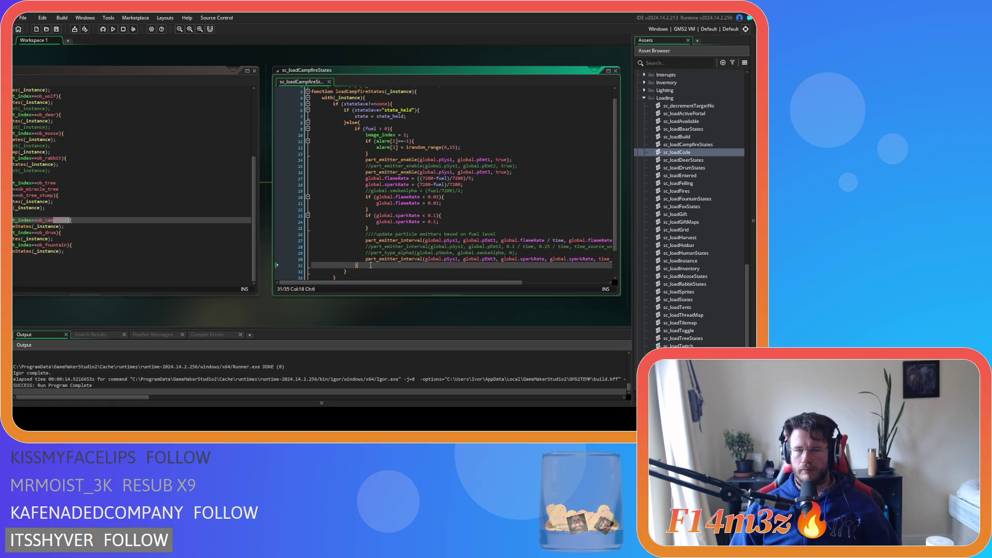
pyautogui.click(419, 130)
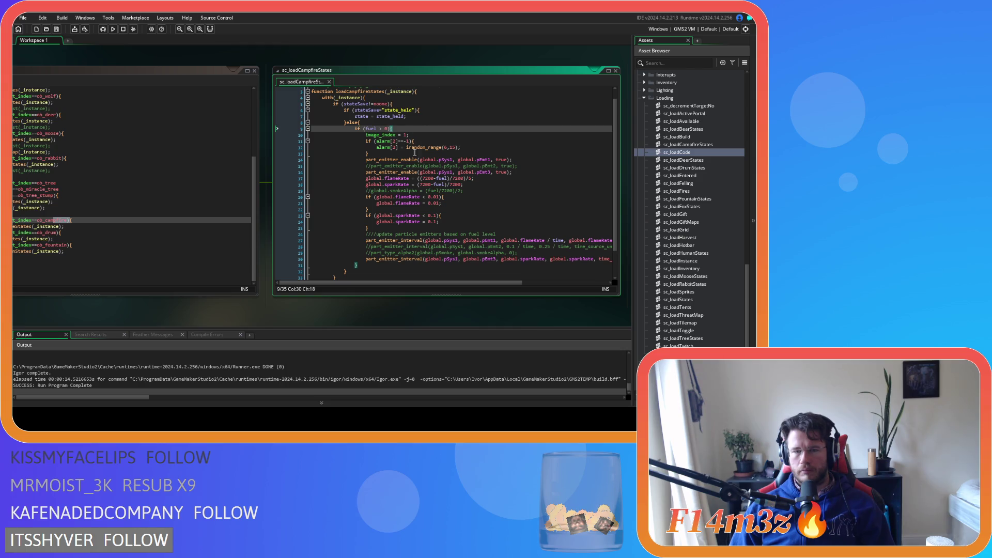
pyautogui.click(470, 195)
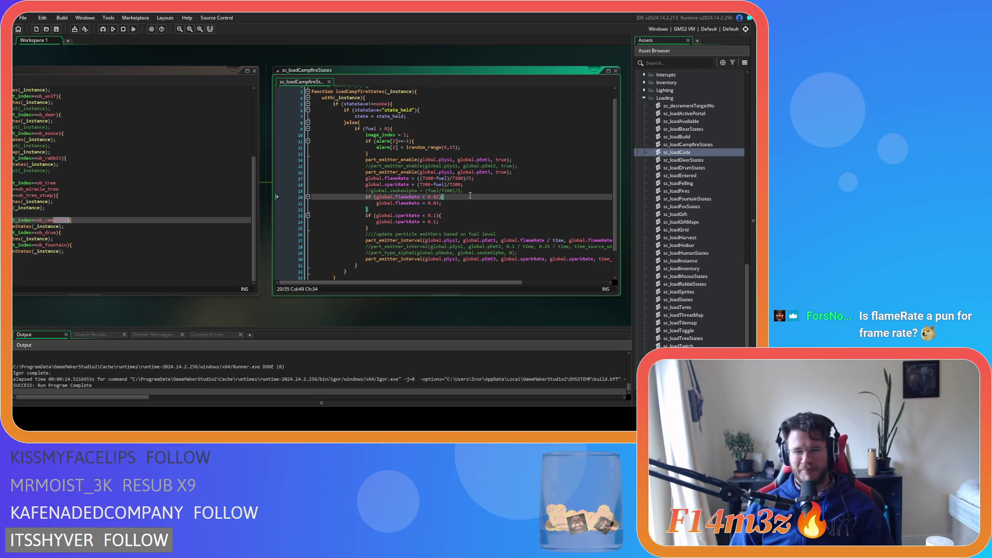
pyautogui.click(470, 179)
pyautogui.click(484, 184)
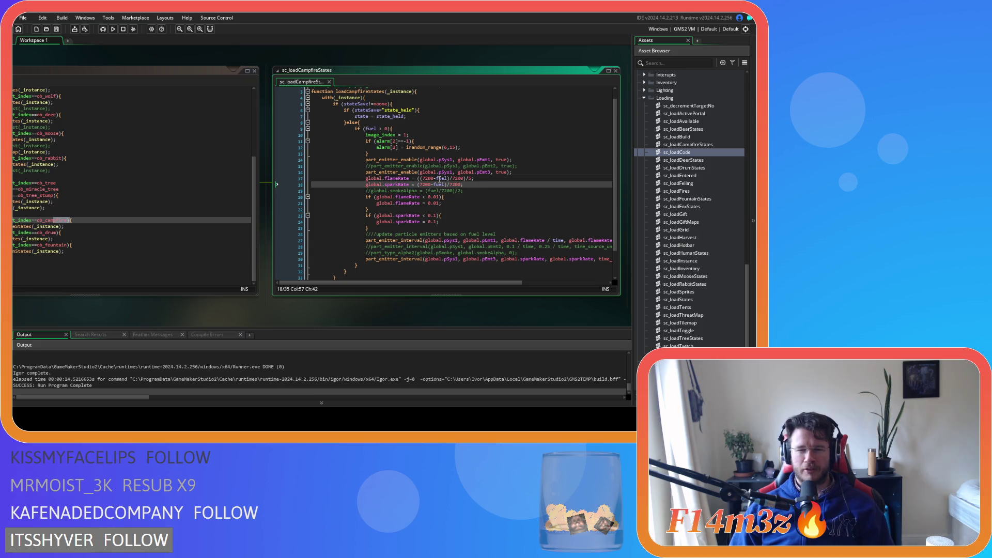
pyautogui.click(452, 234)
pyautogui.click(471, 225)
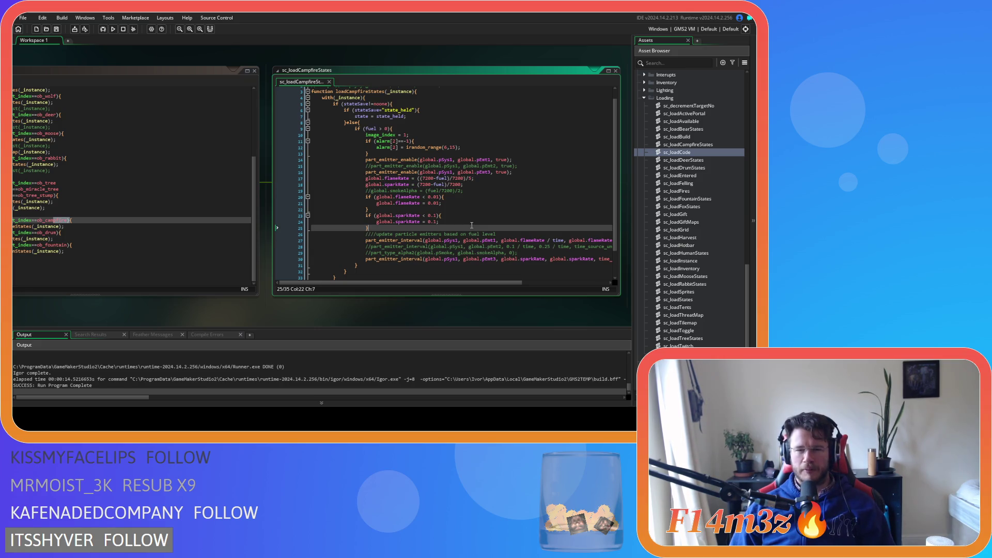
pyautogui.moveTo(508, 282)
pyautogui.mouseDown()
pyautogui.moveTo(595, 281)
pyautogui.moveTo(495, 276)
pyautogui.mouseUp()
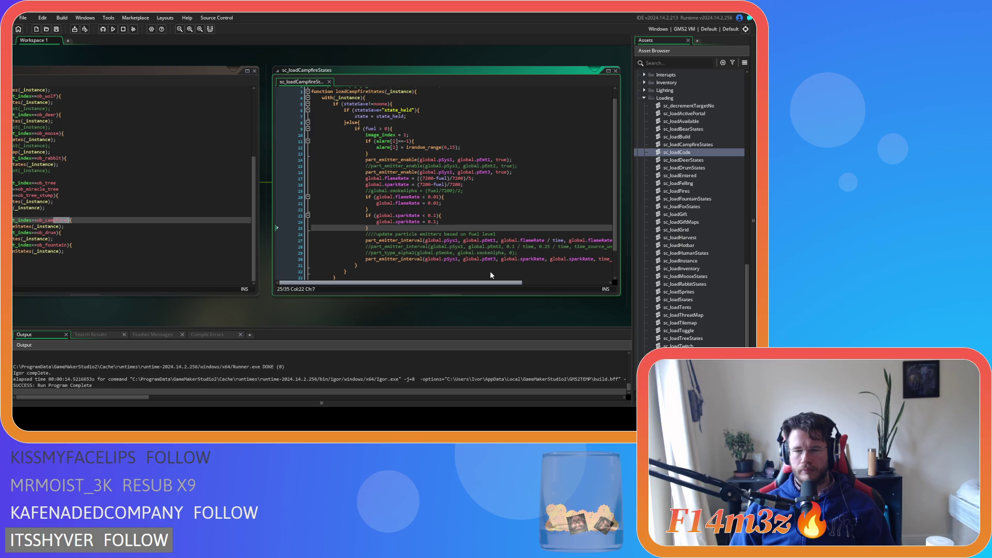
pyautogui.click(423, 191)
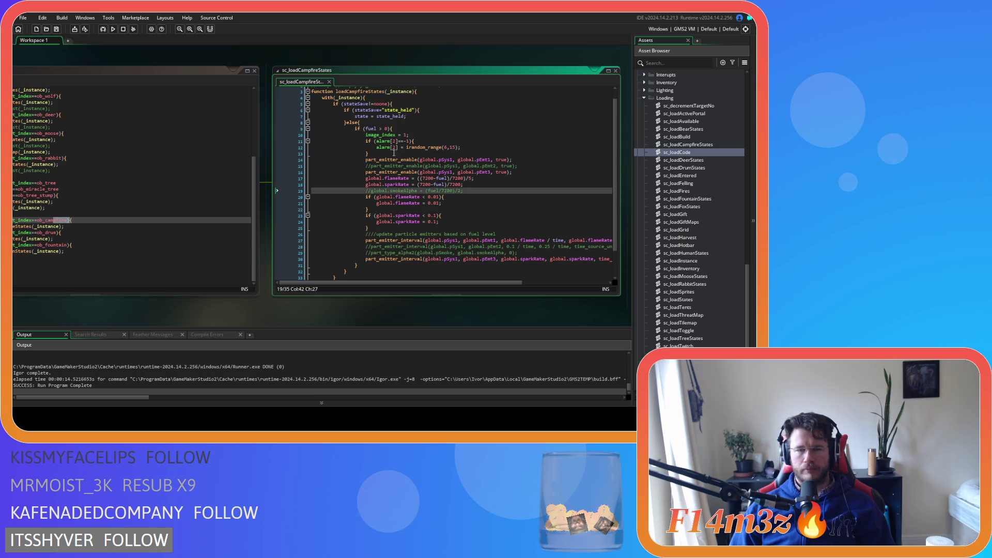
pyautogui.click(410, 129)
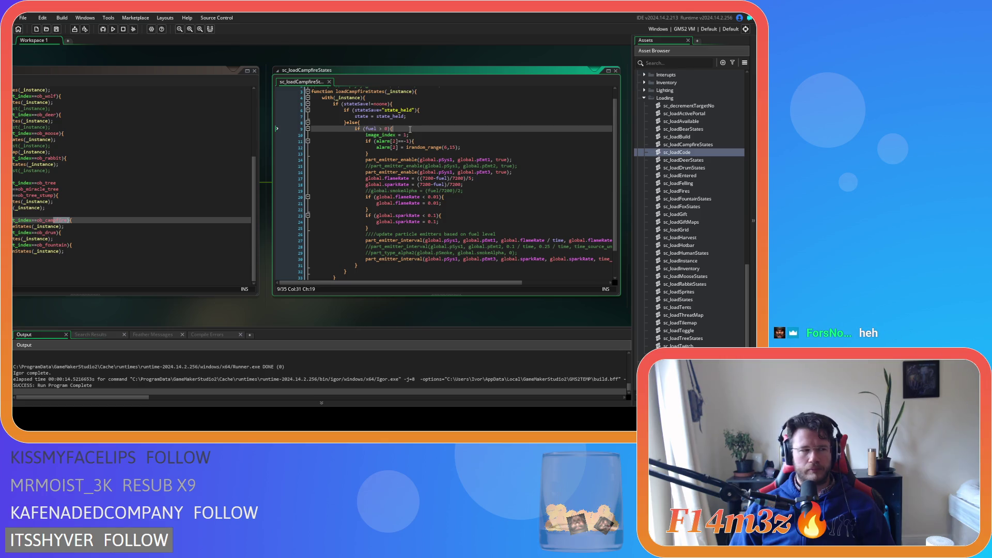
pyautogui.press('Down')
pyautogui.press('Down')
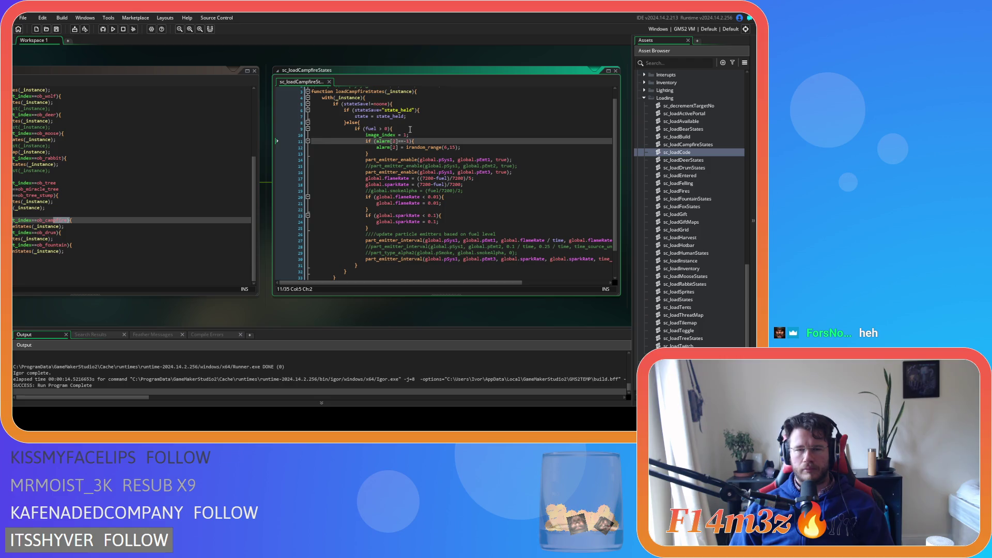
pyautogui.click(410, 129)
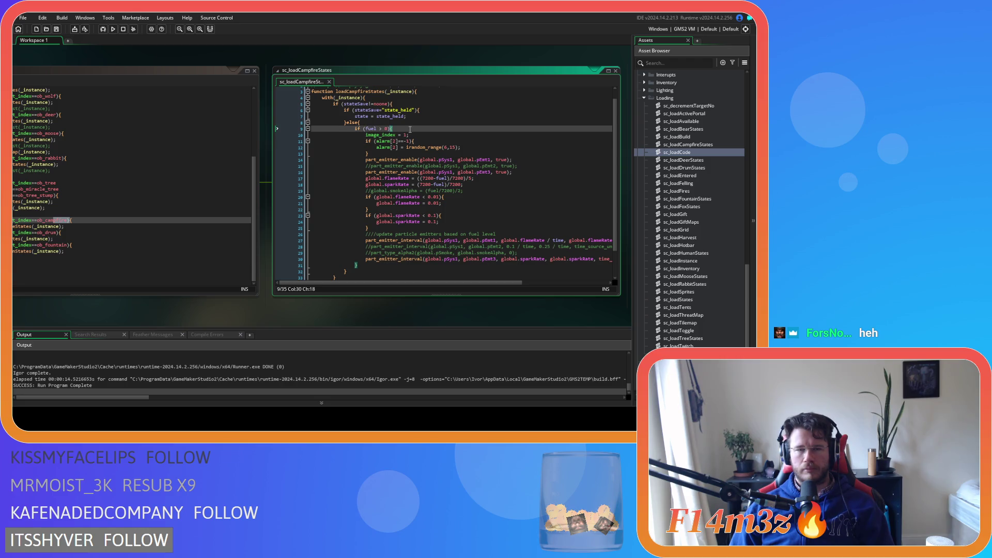
pyautogui.moveTo(357, 265); pyautogui.dragTo(356, 133)
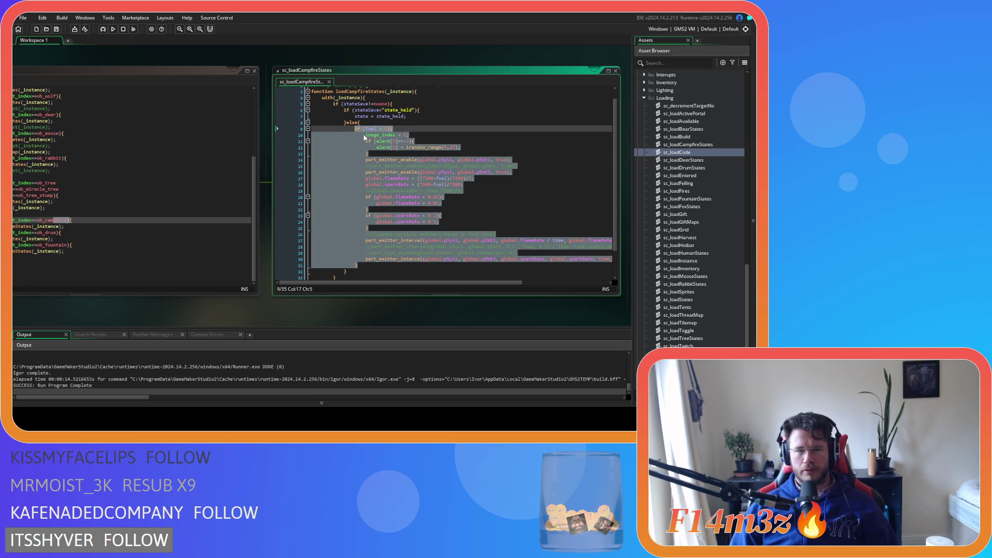
# Swap the old emitter block and else line for the copied code enabling pEmt1 and pEmt3.
pyautogui.press('Delete')
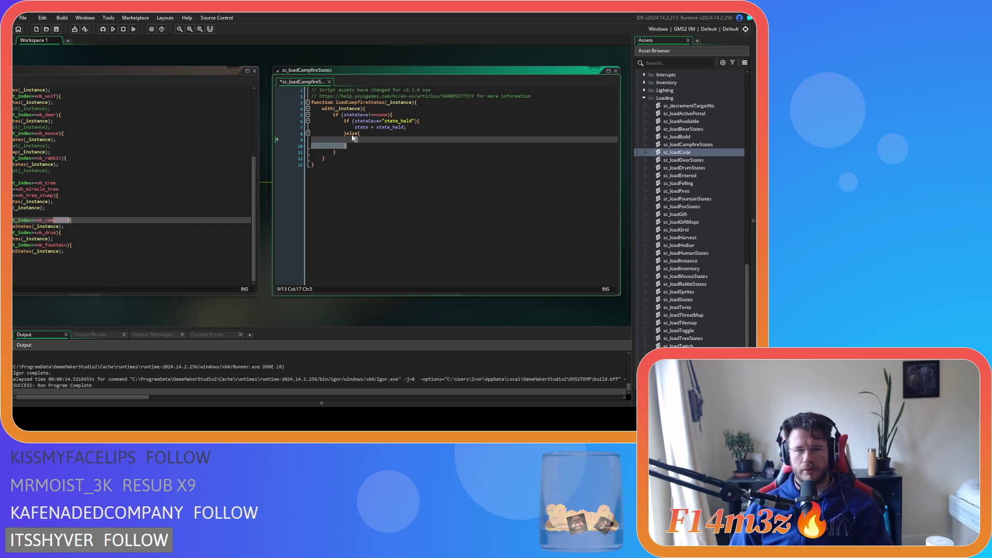
pyautogui.press('BackSpace')
pyautogui.press('BackSpace')
pyautogui.press('BackSpace')
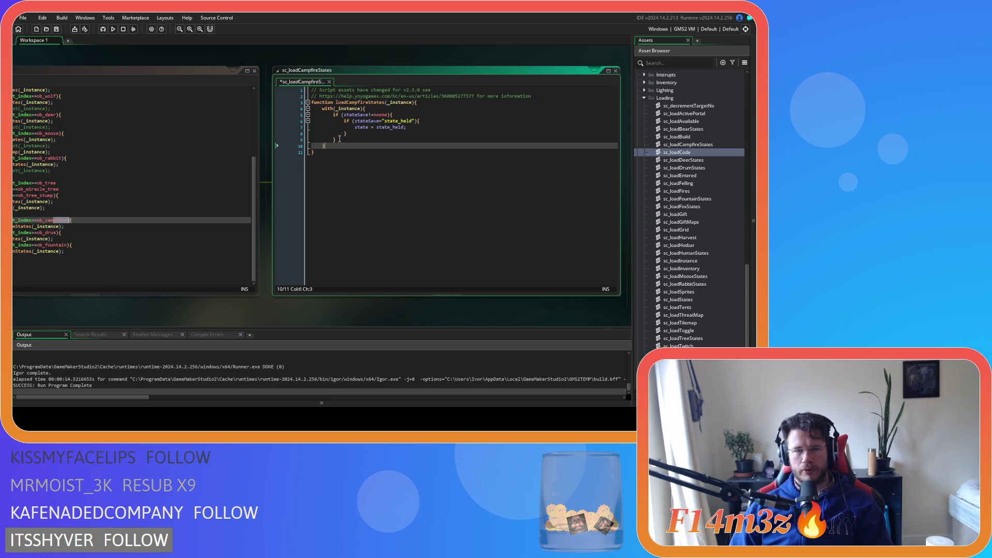
pyautogui.click(404, 115)
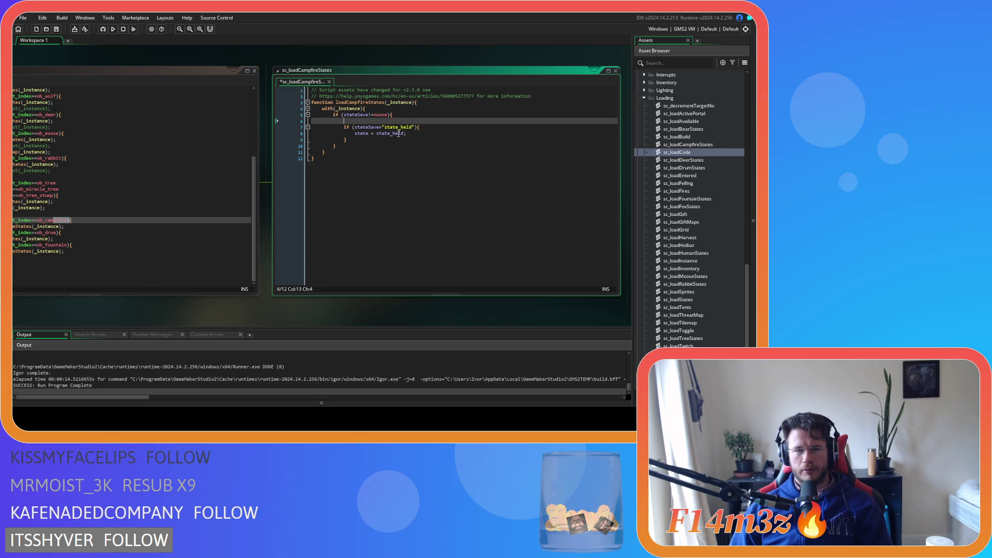
pyautogui.click(364, 138)
pyautogui.click(395, 116)
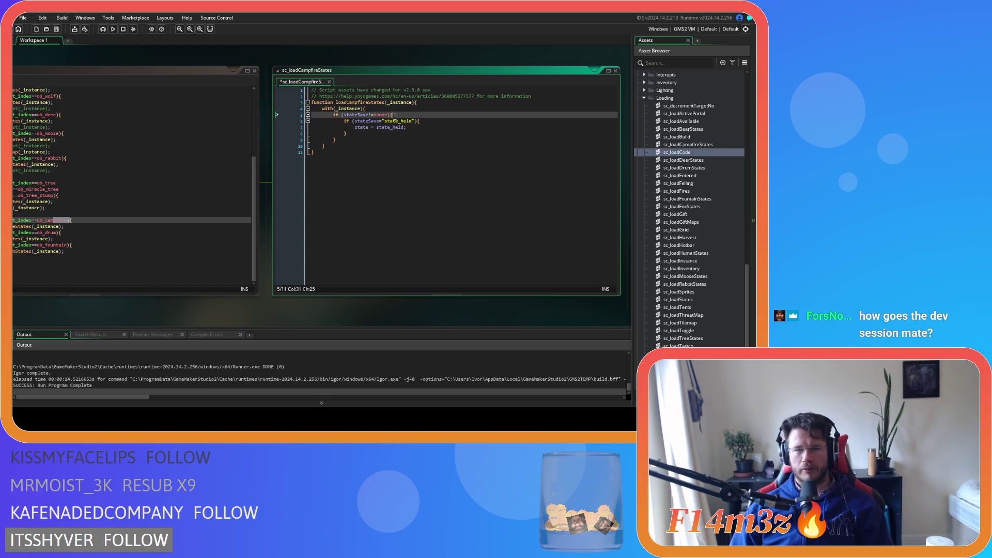
pyautogui.click(372, 141)
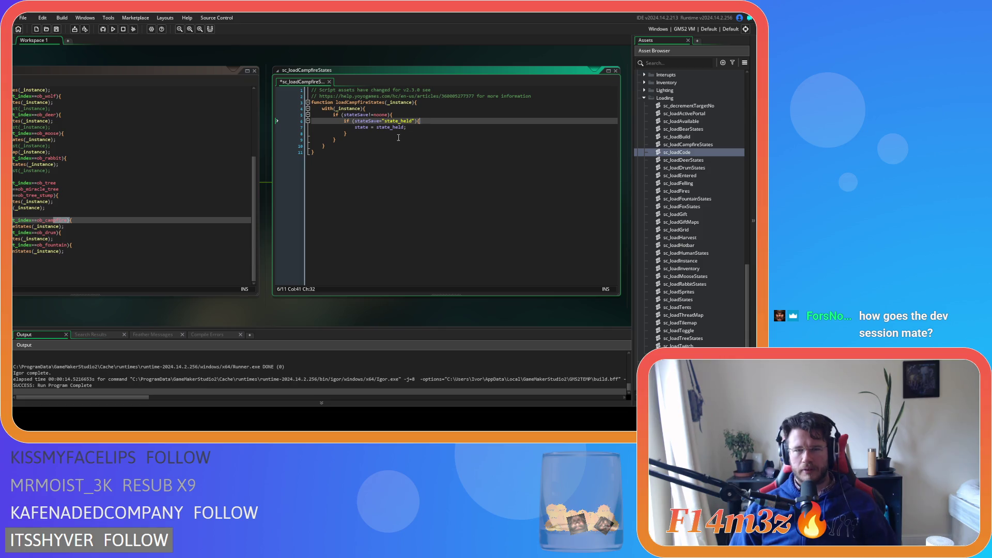
pyautogui.hotkey('ctrl', 'v')
pyautogui.click(429, 171)
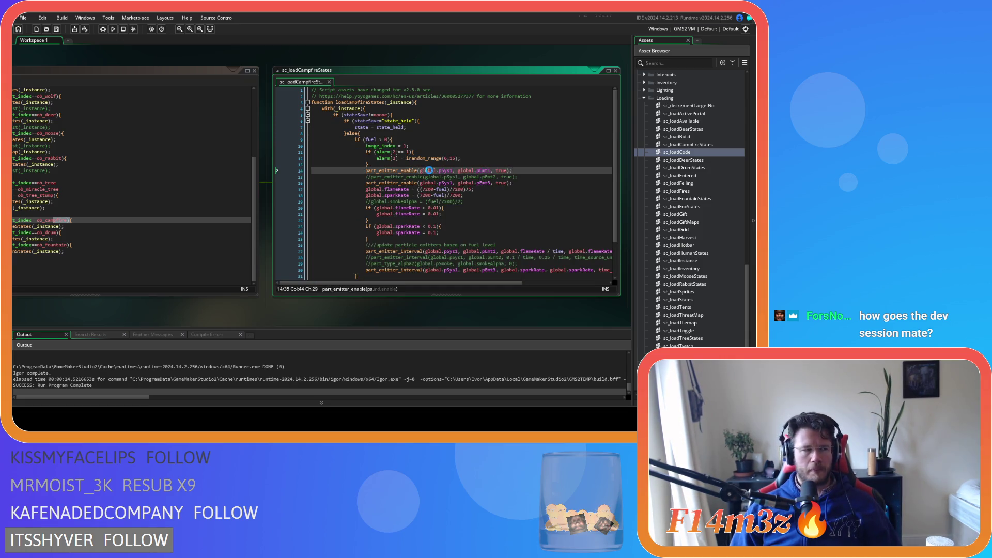
pyautogui.click(398, 183)
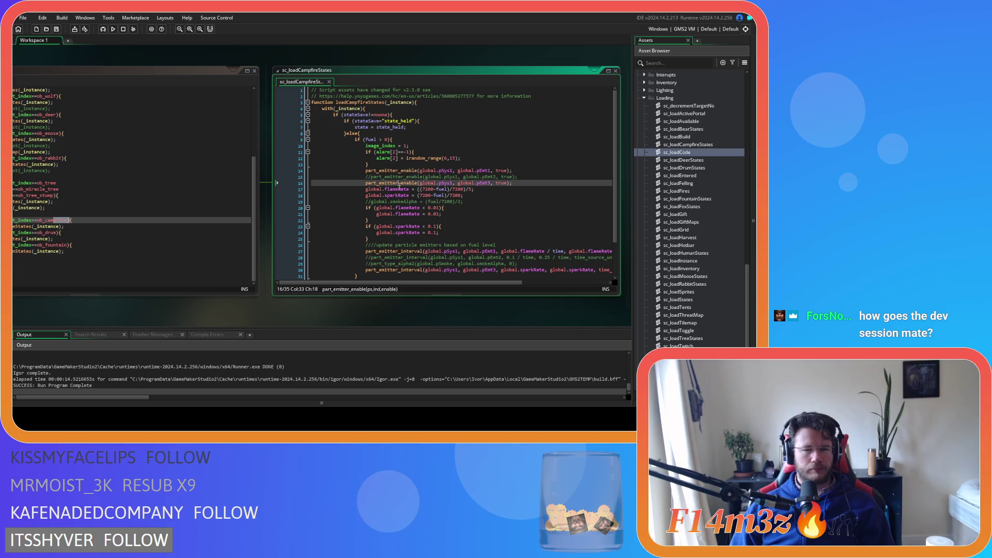
pyautogui.scroll(-2, 413, 215)
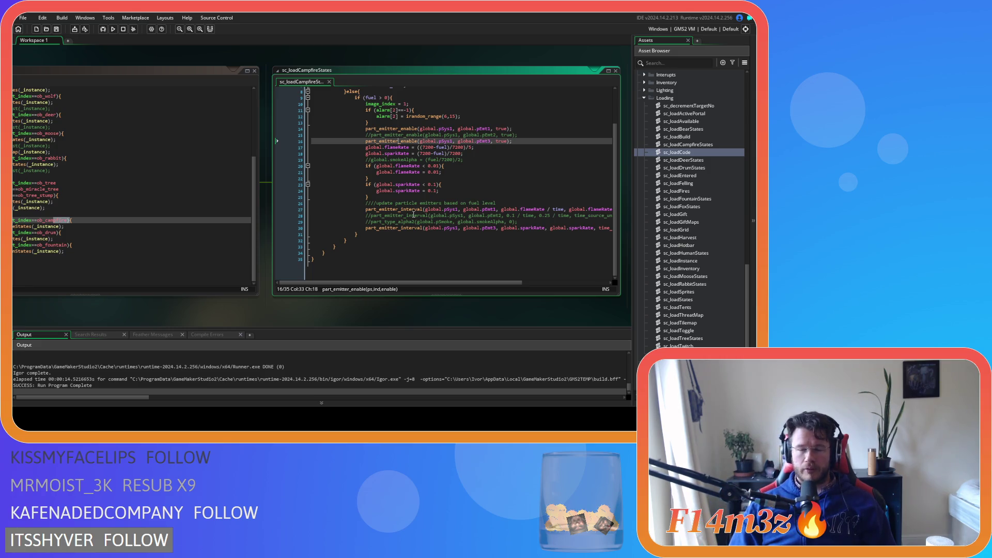
pyautogui.scroll(3, 461, 231)
pyautogui.scroll(-2, 457, 255)
pyautogui.scroll(2, 455, 257)
pyautogui.scroll(-2, 450, 258)
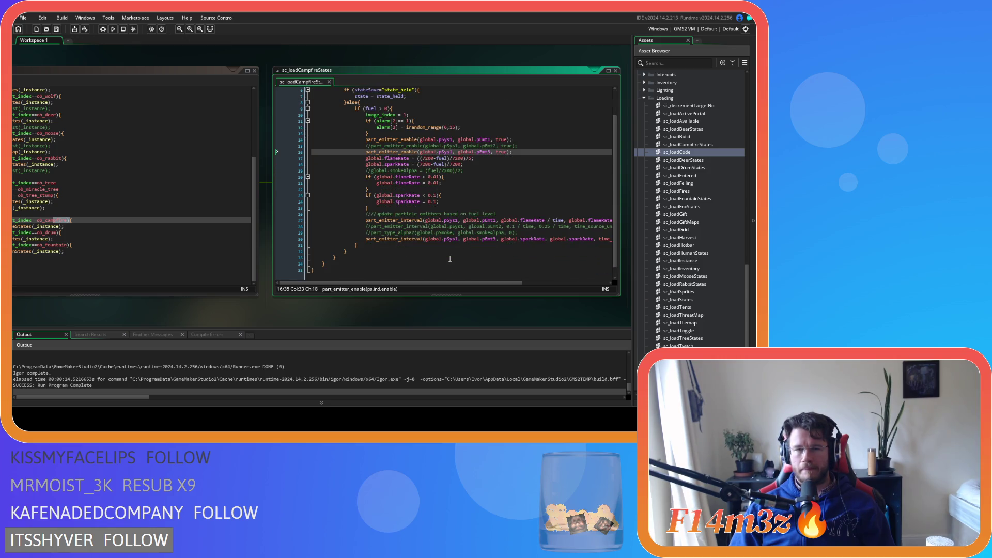
pyautogui.click(409, 250)
pyautogui.moveTo(475, 282)
pyautogui.mouseDown()
pyautogui.moveTo(552, 287)
pyautogui.moveTo(456, 277)
pyautogui.mouseUp()
pyautogui.scroll(7, 711, 203)
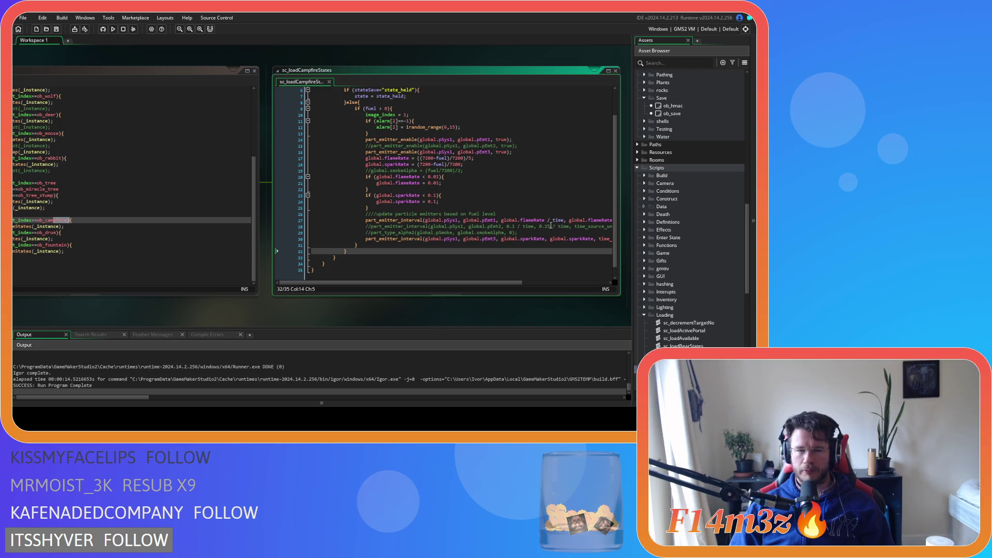
pyautogui.moveTo(376, 250); pyautogui.dragTo(353, 110)
pyautogui.moveTo(372, 254); pyautogui.dragTo(351, 108)
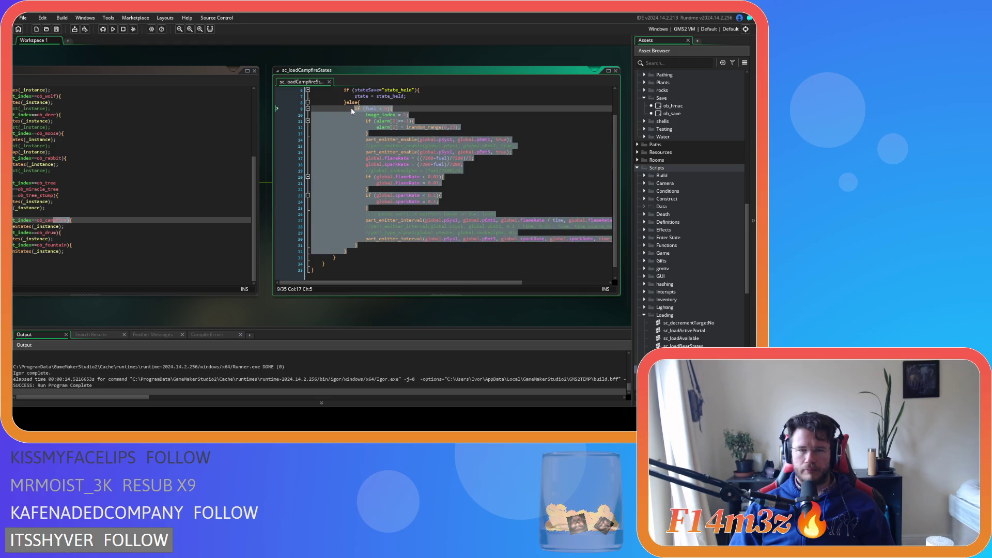
pyautogui.moveTo(371, 253); pyautogui.dragTo(346, 108)
pyautogui.moveTo(358, 246); pyautogui.dragTo(353, 108)
pyautogui.moveTo(388, 245); pyautogui.dragTo(357, 107)
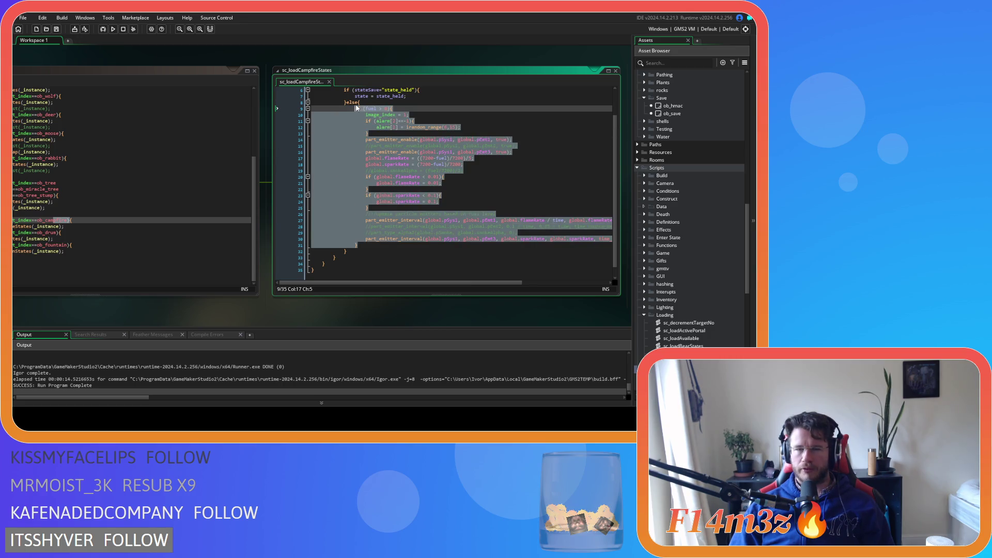
pyautogui.click(385, 241)
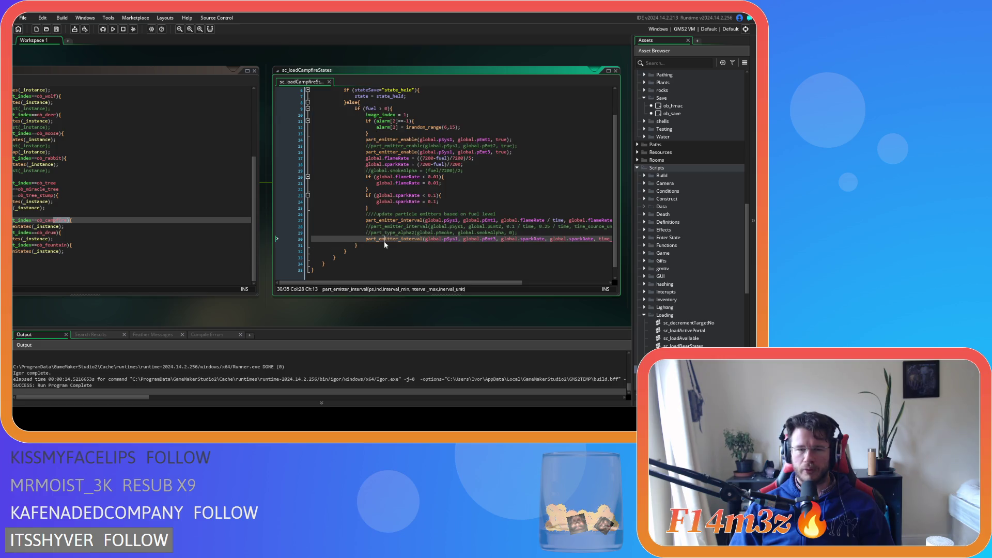
pyautogui.moveTo(384, 244); pyautogui.dragTo(355, 108)
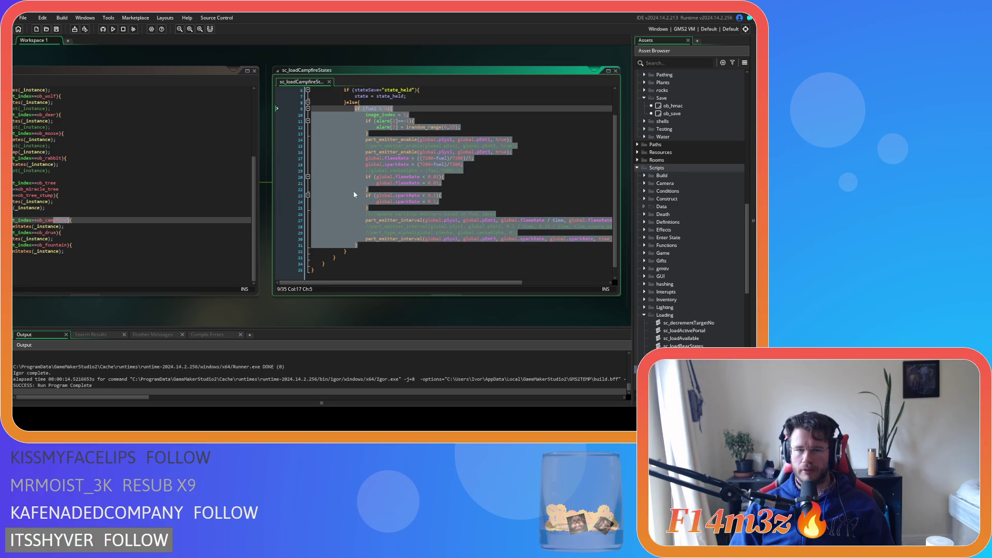
pyautogui.click(382, 245)
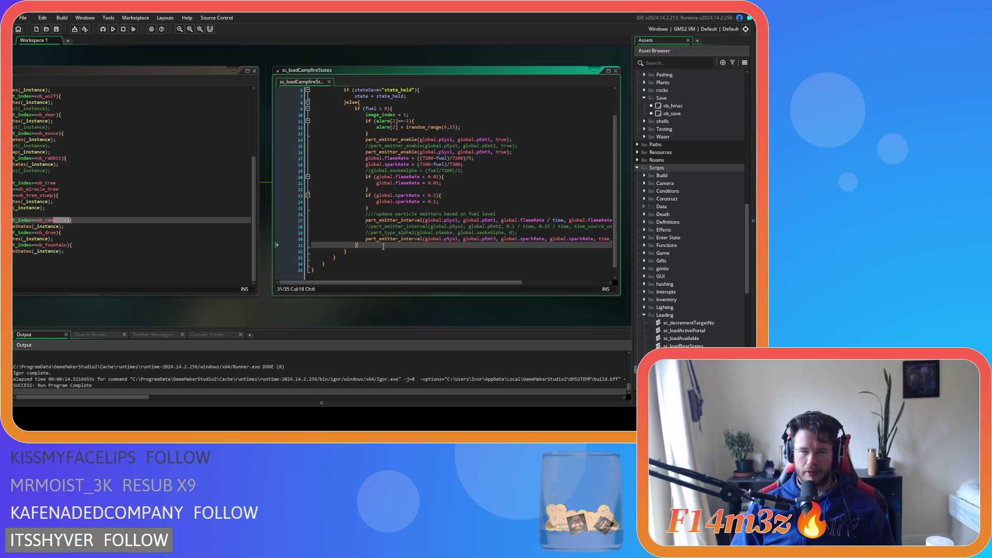
pyautogui.click(444, 208)
pyautogui.click(481, 198)
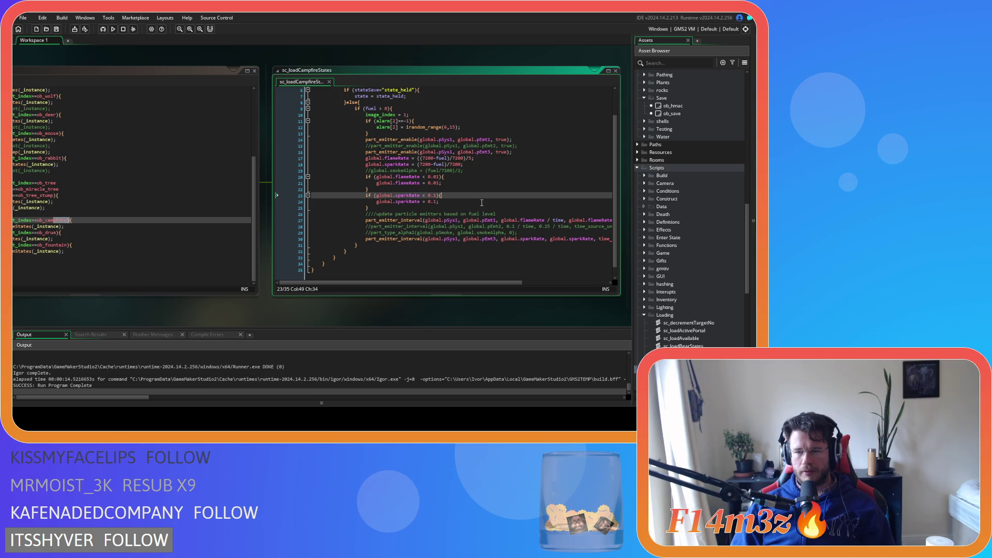
pyautogui.moveTo(357, 245); pyautogui.dragTo(346, 115)
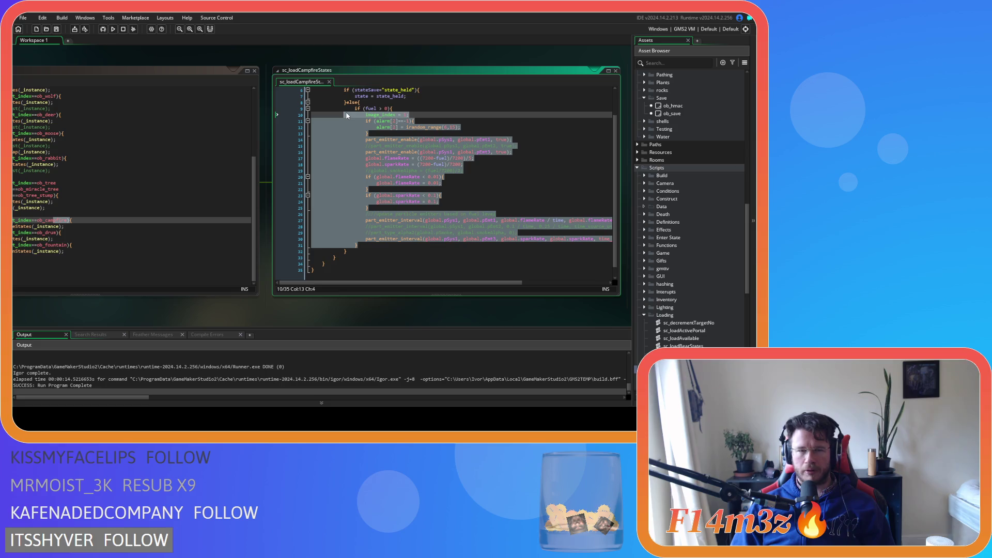
pyautogui.moveTo(368, 243)
pyautogui.mouseDown()
pyautogui.moveTo(362, 247)
pyautogui.moveTo(351, 155)
pyautogui.moveTo(354, 169)
pyautogui.moveTo(354, 103)
pyautogui.moveTo(354, 119)
pyautogui.mouseUp()
pyautogui.click(419, 214)
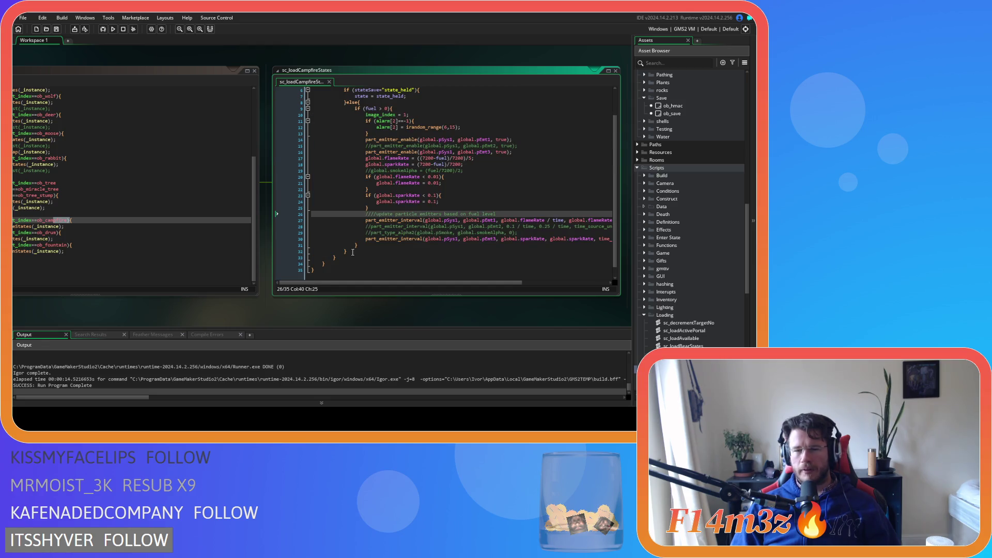
pyautogui.click(379, 238)
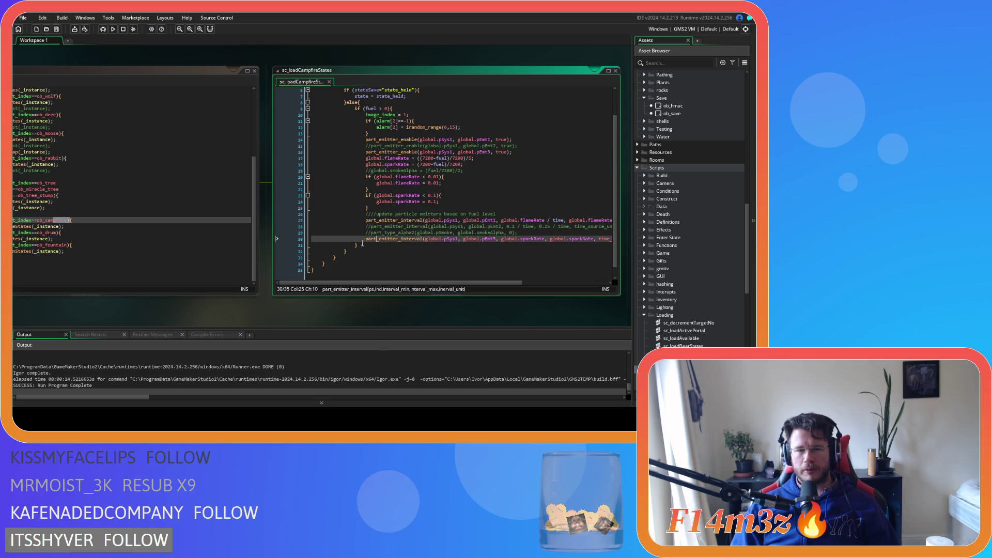
pyautogui.click(355, 102)
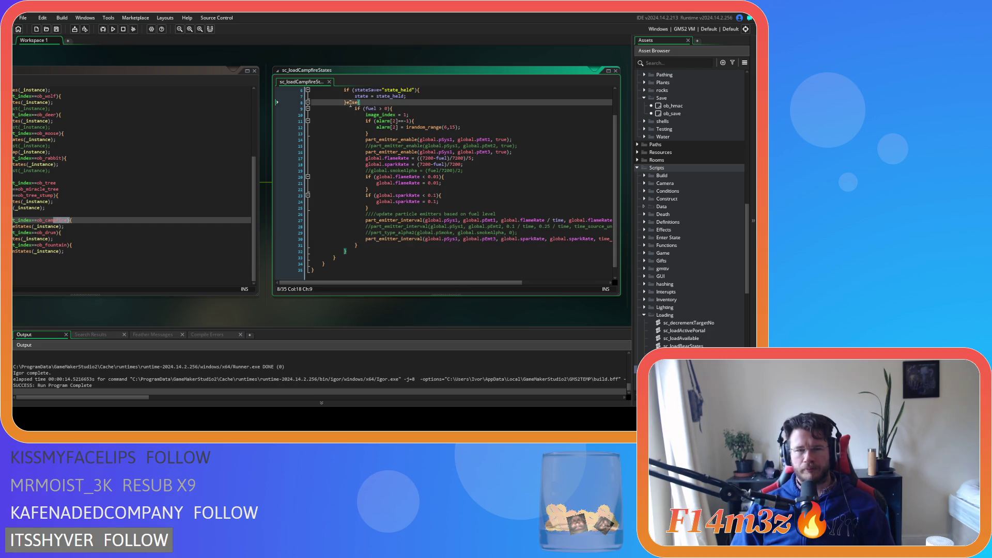
# Move else onto its own line, comment out lines 9–33, and save the script.
pyautogui.press('Return')
pyautogui.moveTo(348, 257); pyautogui.dragTo(333, 108)
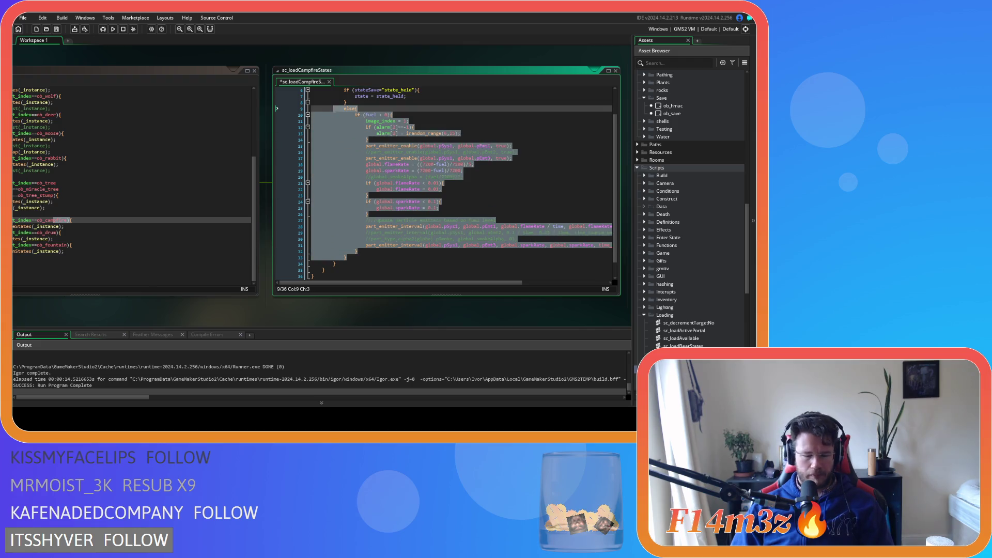
pyautogui.hotkey('ctrl', 'k')
pyautogui.click(369, 140)
pyautogui.hotkey('ctrl', 's')
pyautogui.scroll(7, 690, 234)
pyautogui.scroll(5, 680, 221)
pyautogui.scroll(1, 670, 214)
pyautogui.press('Down')
pyautogui.press('Down')
pyautogui.press('Down')
pyautogui.press('End')
# Open ob_campfire's Step event and review its alarm[2] block and commented-out spawning code.
pyautogui.click(674, 90)
pyautogui.doubleClick(673, 91)
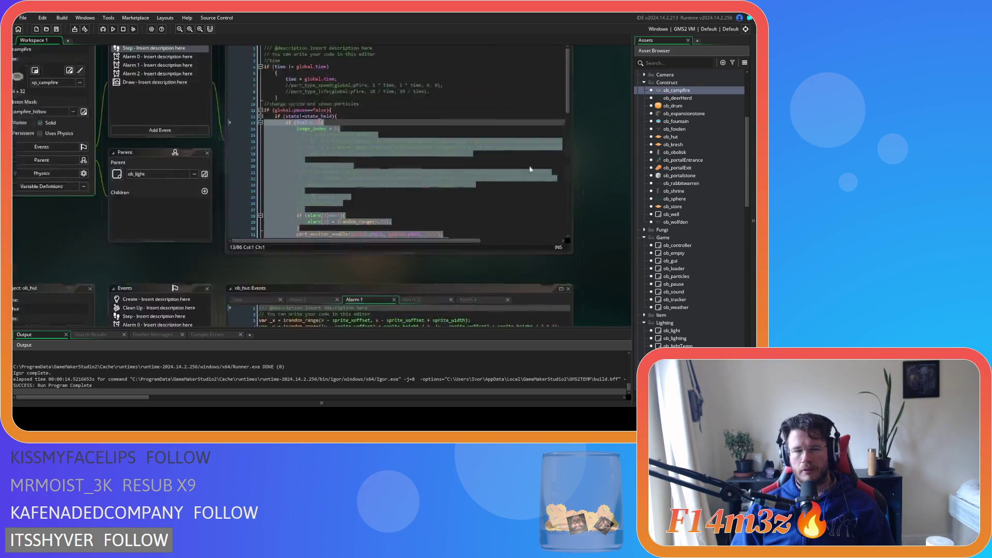
pyautogui.scroll(-3, 473, 190)
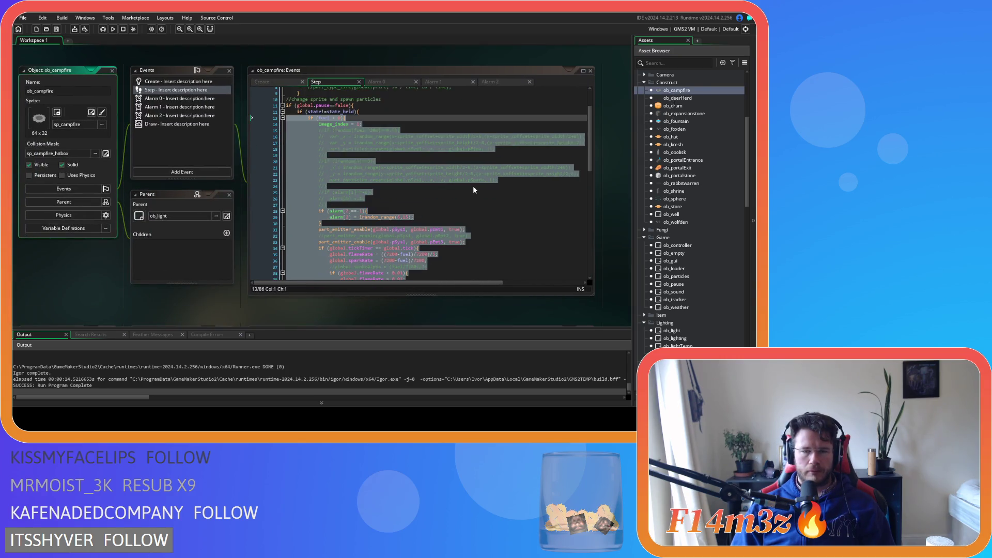
pyautogui.click(439, 194)
pyautogui.moveTo(321, 207); pyautogui.dragTo(315, 198)
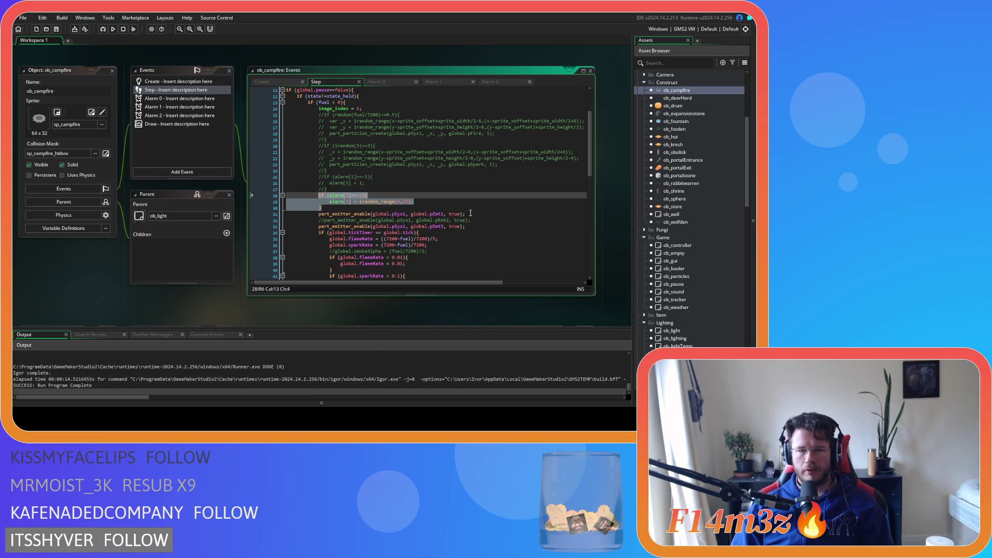
pyautogui.scroll(-5, 459, 217)
pyautogui.click(451, 228)
pyautogui.scroll(-4, 451, 225)
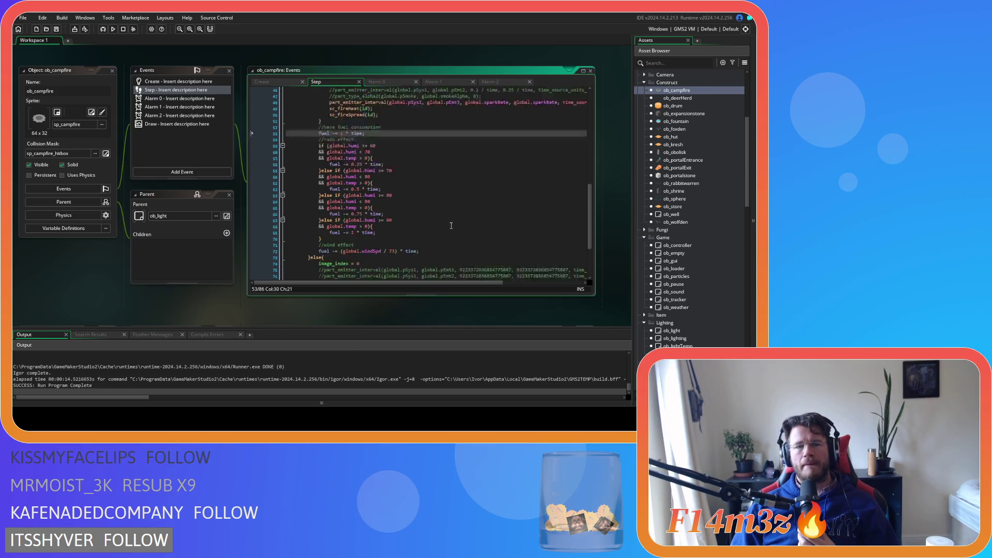
pyautogui.scroll(-3, 451, 225)
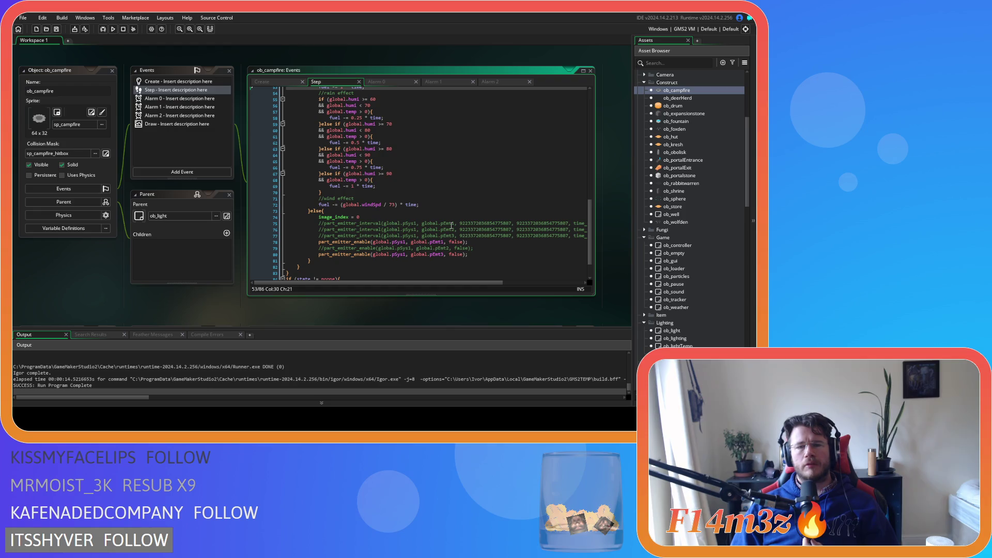
pyautogui.scroll(15, 451, 225)
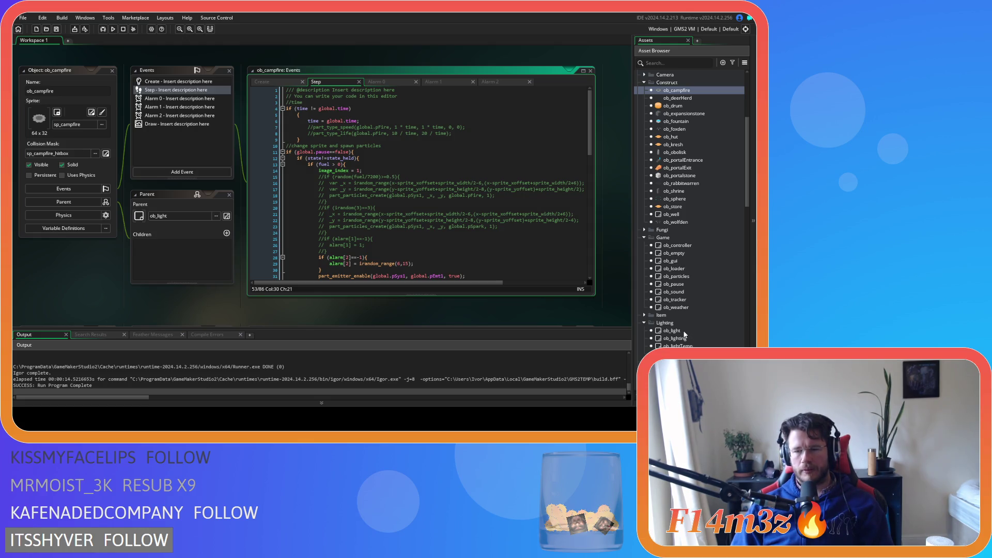
pyautogui.scroll(-5, 687, 317)
pyautogui.click(689, 314)
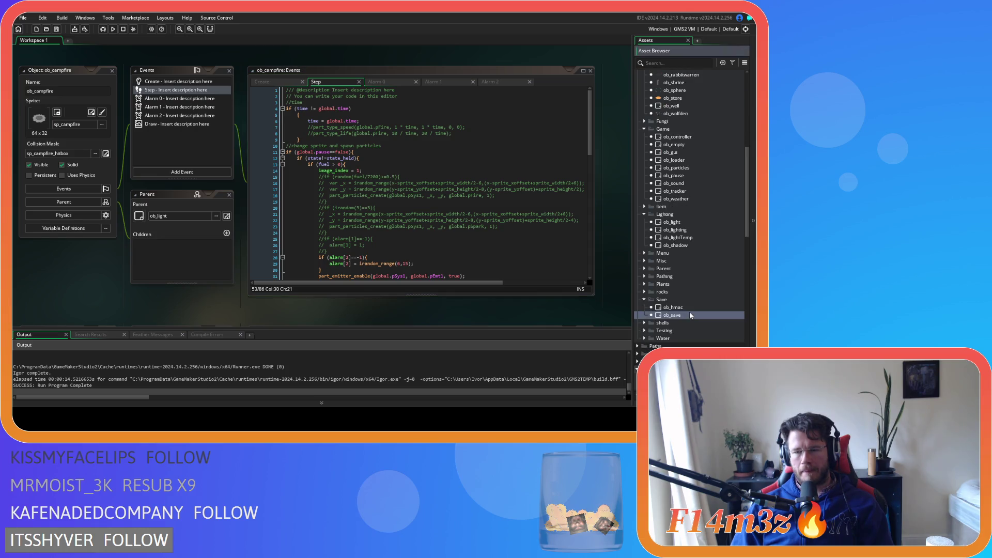
# Review ob_save's Key Press - F5 code, including its saveFoxden and saveLightTemp calls.
pyautogui.doubleClick(689, 315)
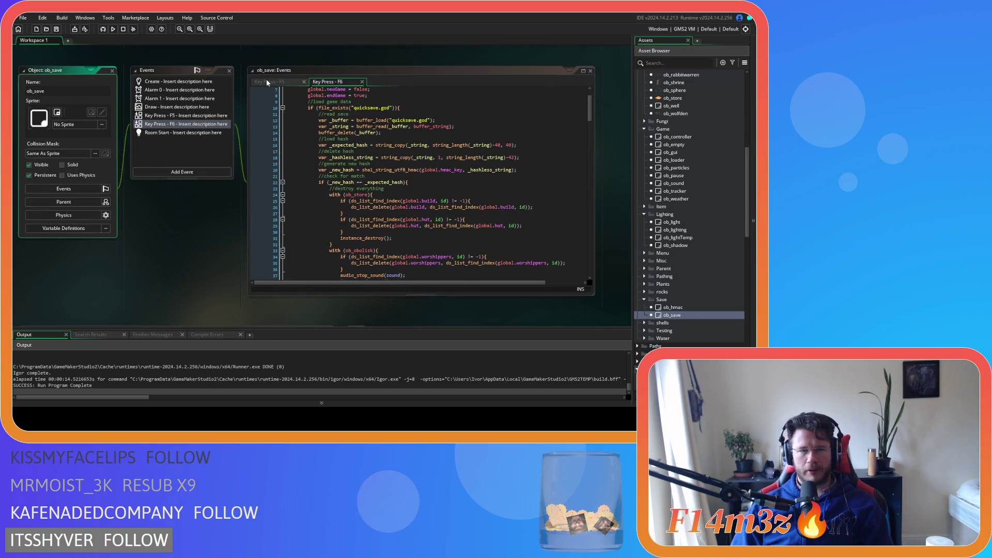
pyautogui.click(267, 83)
pyautogui.click(391, 184)
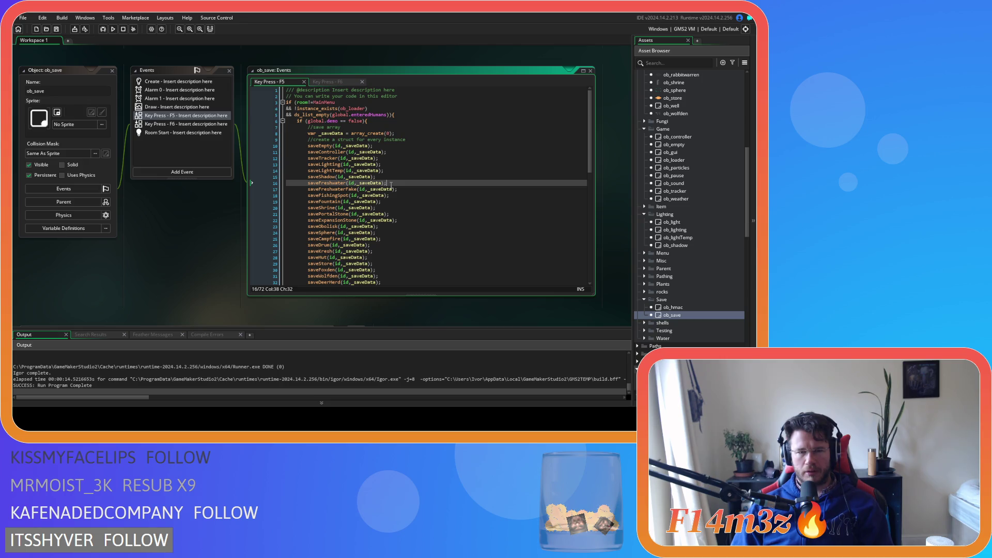
pyautogui.scroll(-4, 403, 187)
pyautogui.click(415, 191)
pyautogui.scroll(-3, 415, 190)
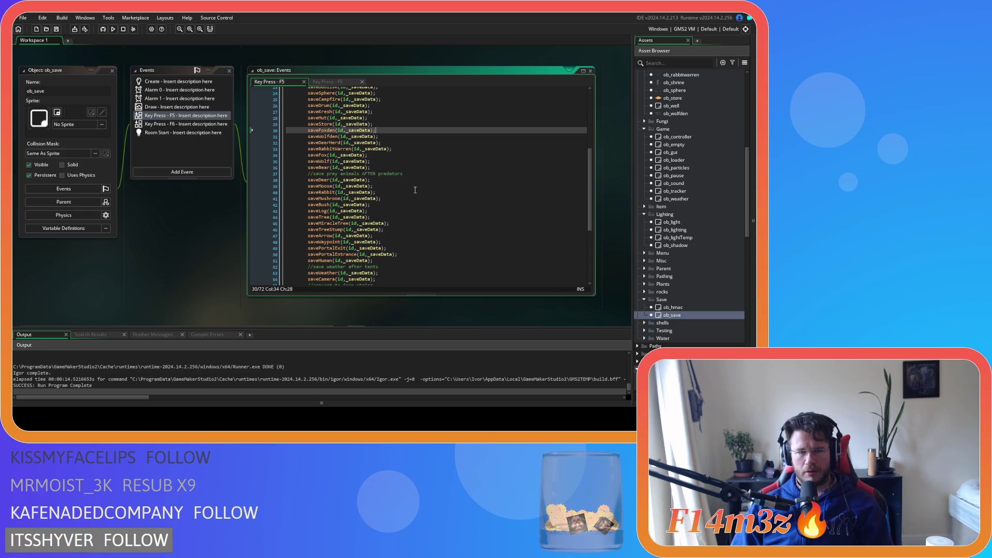
pyautogui.scroll(4, 415, 190)
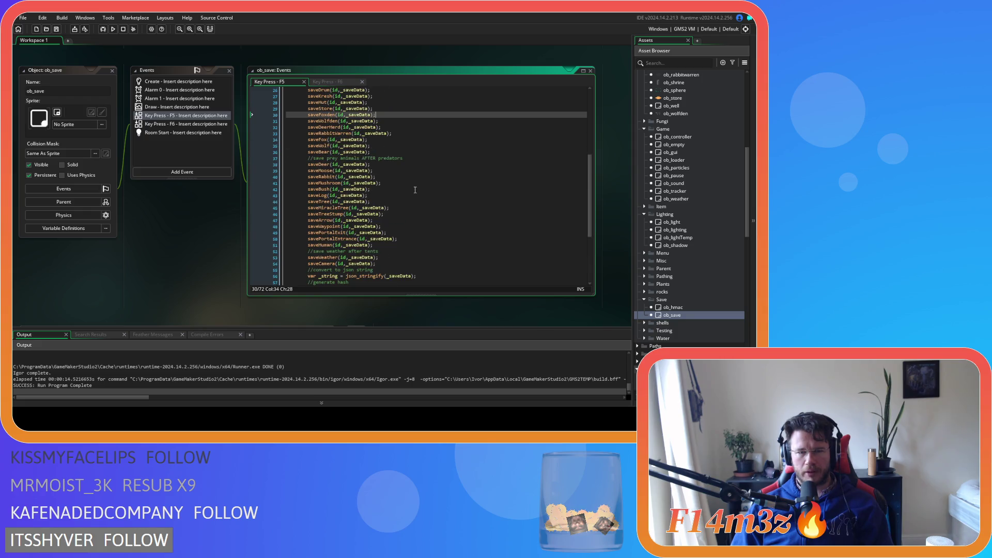
pyautogui.scroll(4, 415, 190)
pyautogui.click(449, 170)
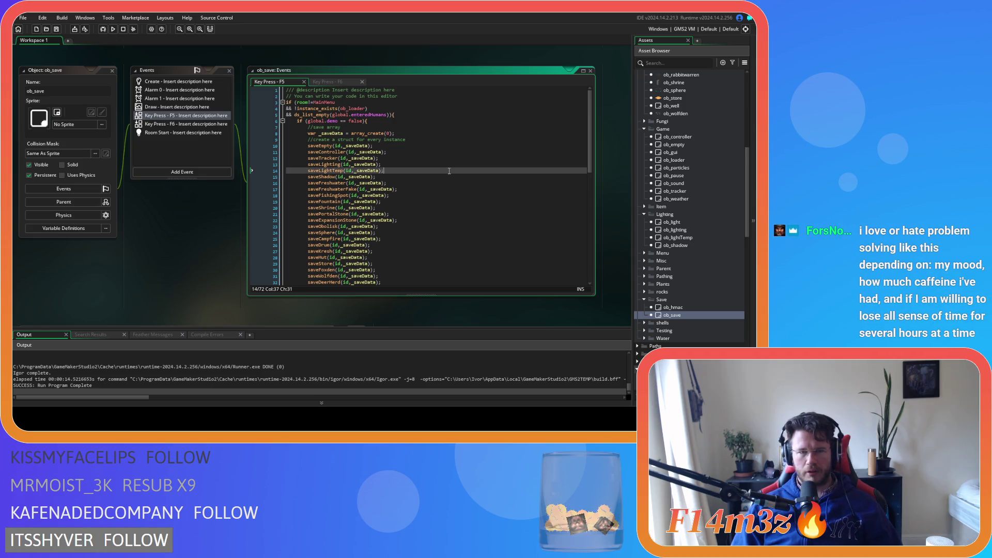
# Search the F5 code for 'loadPar', check the save call parameters, then open ob_particles.
pyautogui.hotkey('ctrl', 'f')
pyautogui.write('loadPar')
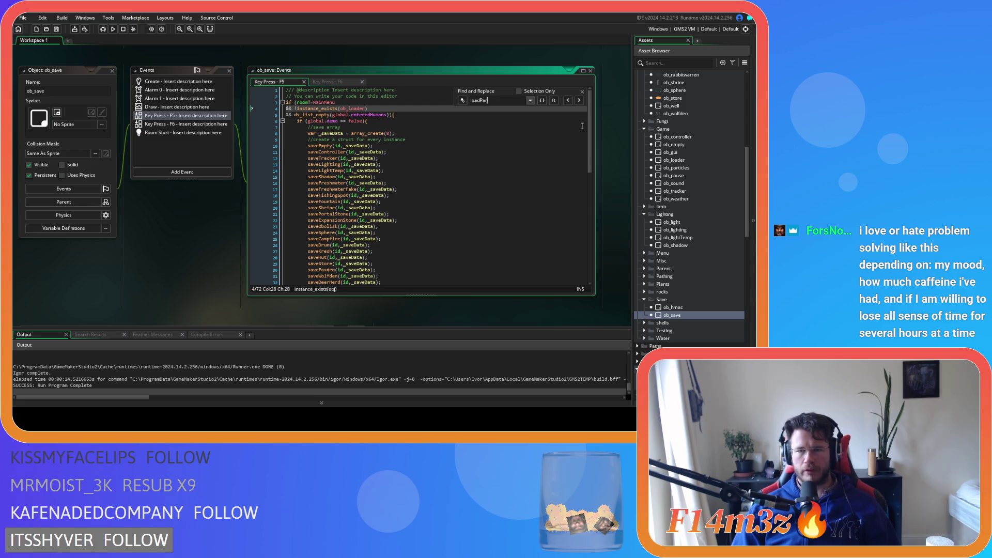
pyautogui.click(583, 91)
pyautogui.click(393, 164)
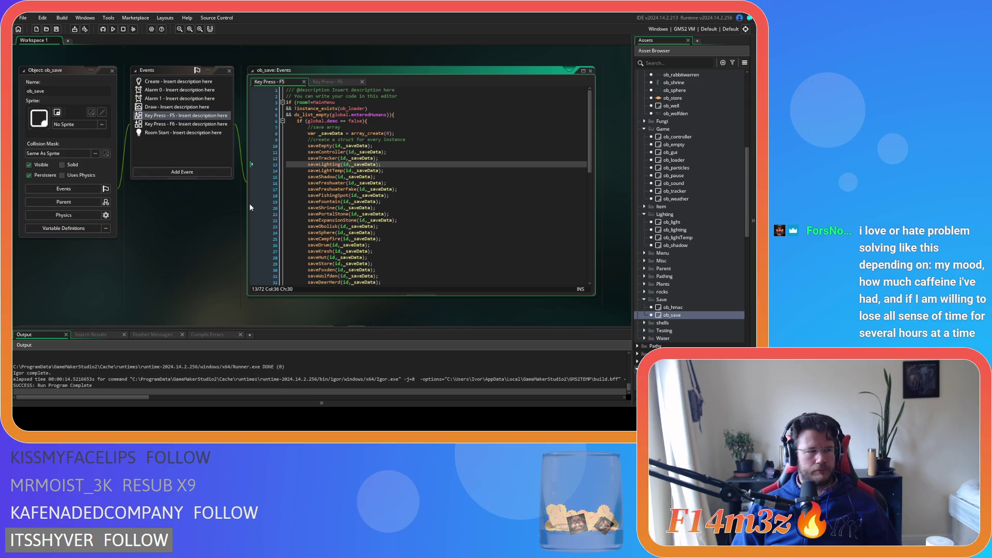
pyautogui.click(368, 183)
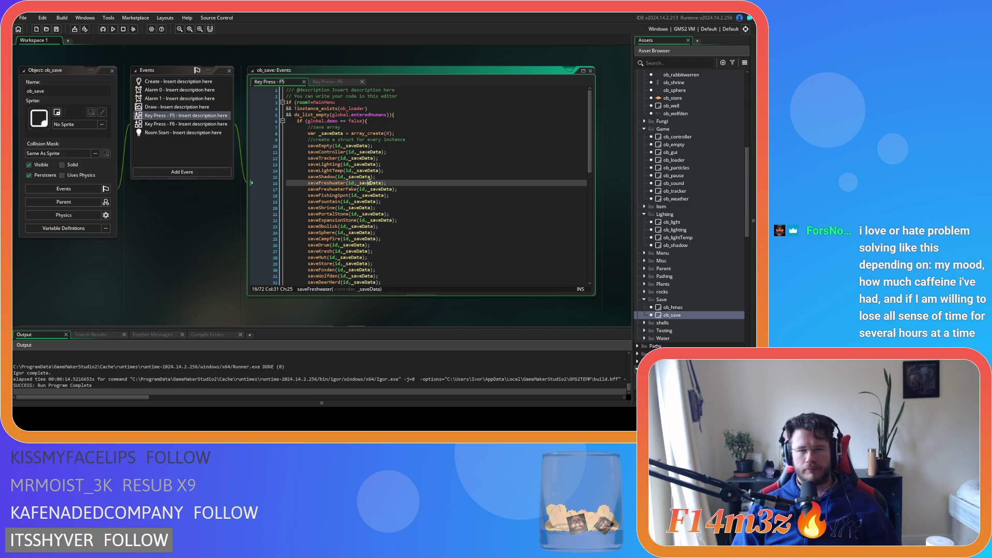
pyautogui.click(490, 184)
pyautogui.click(507, 212)
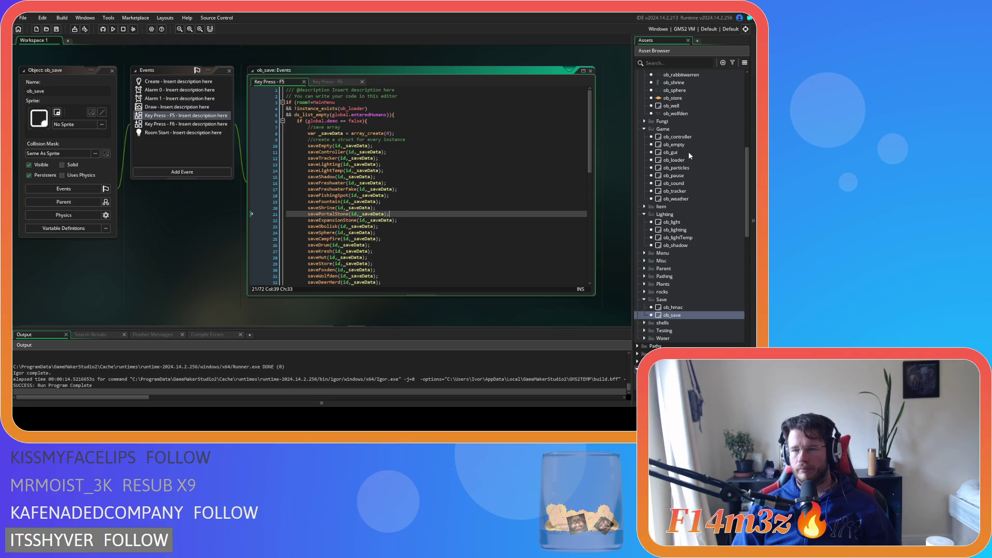
pyautogui.scroll(1, 688, 151)
pyautogui.doubleClick(682, 184)
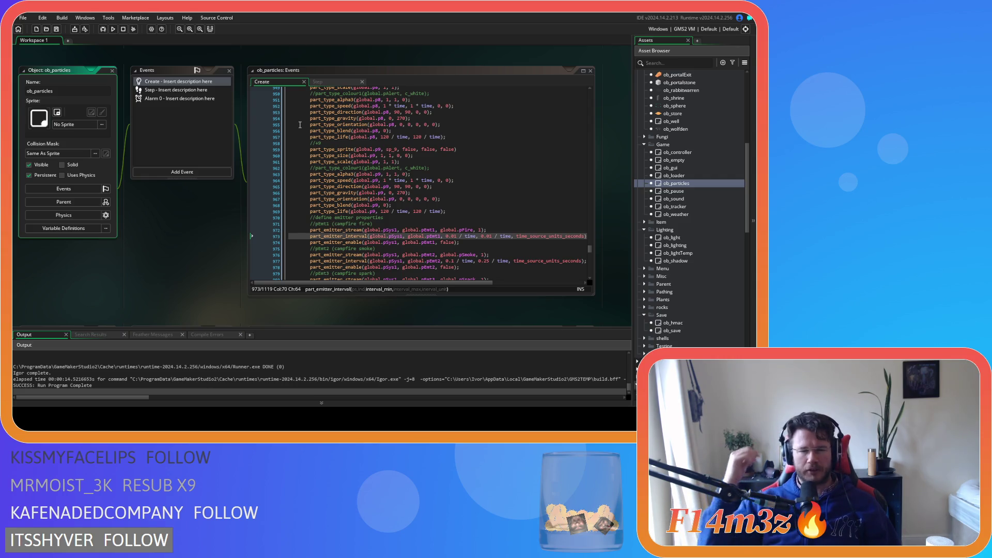
pyautogui.click(190, 91)
pyautogui.moveTo(590, 96)
pyautogui.mouseDown()
pyautogui.moveTo(591, 270)
pyautogui.moveTo(596, 150)
pyautogui.moveTo(598, 168)
pyautogui.mouseUp()
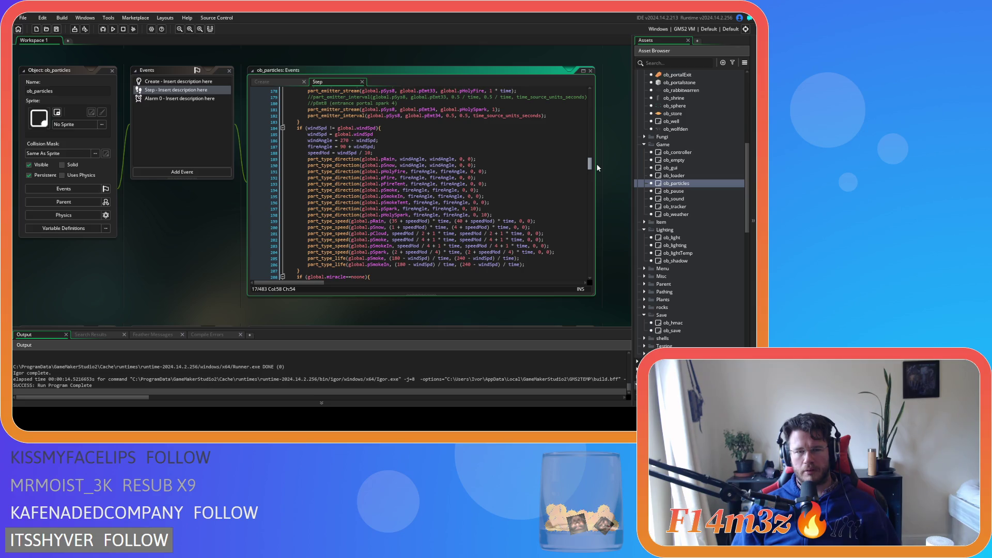
pyautogui.moveTo(596, 163)
pyautogui.mouseDown()
pyautogui.moveTo(593, 150)
pyautogui.moveTo(594, 164)
pyautogui.mouseUp()
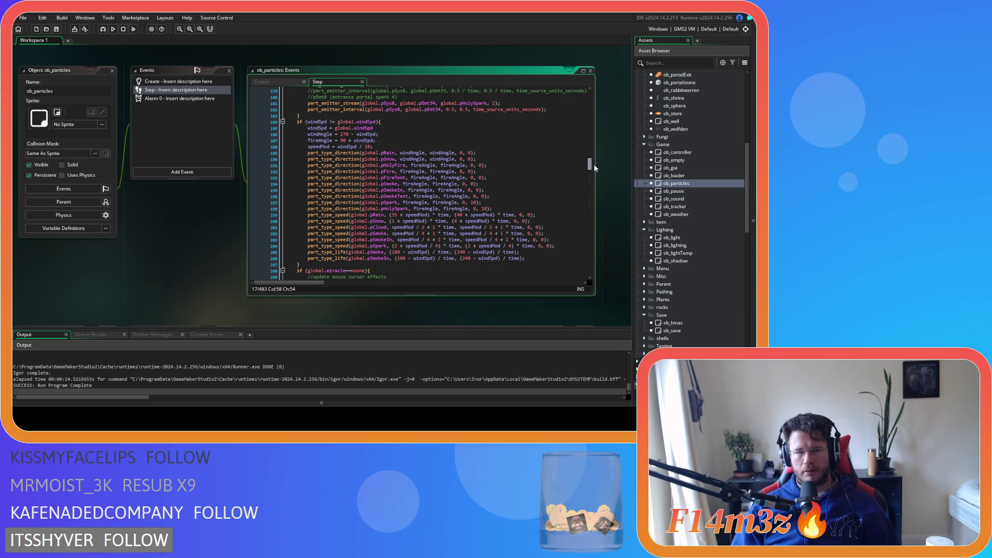
pyautogui.moveTo(593, 163); pyautogui.dragTo(588, 167)
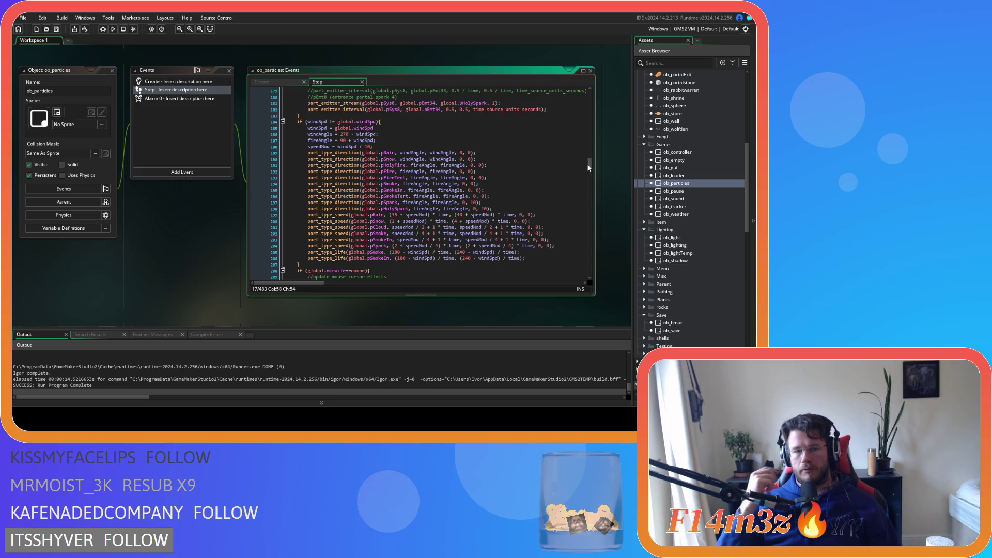
pyautogui.scroll(5, 527, 144)
pyautogui.scroll(3, 527, 144)
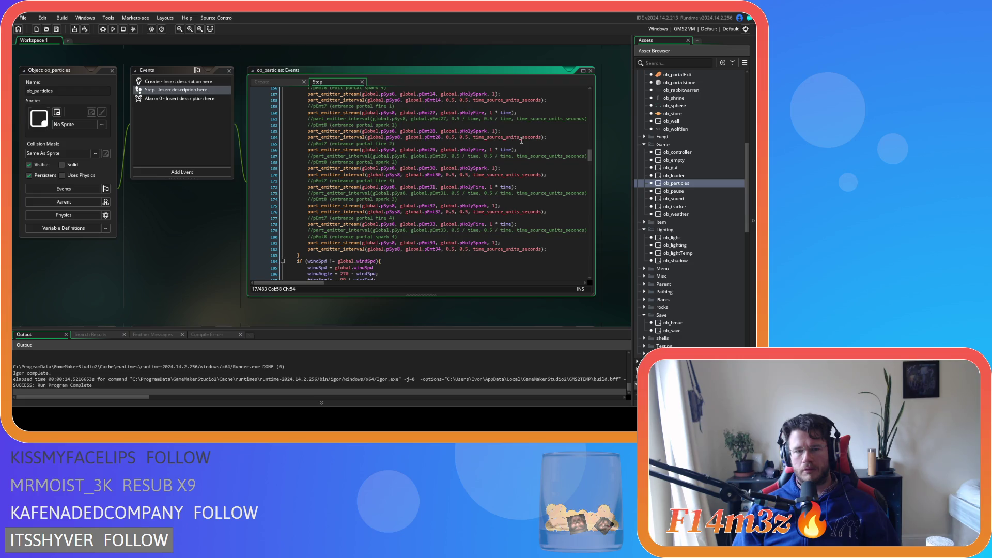
# Locate the campfire emitter section and check the interval values on lines 132–134.
pyautogui.scroll(4, 521, 140)
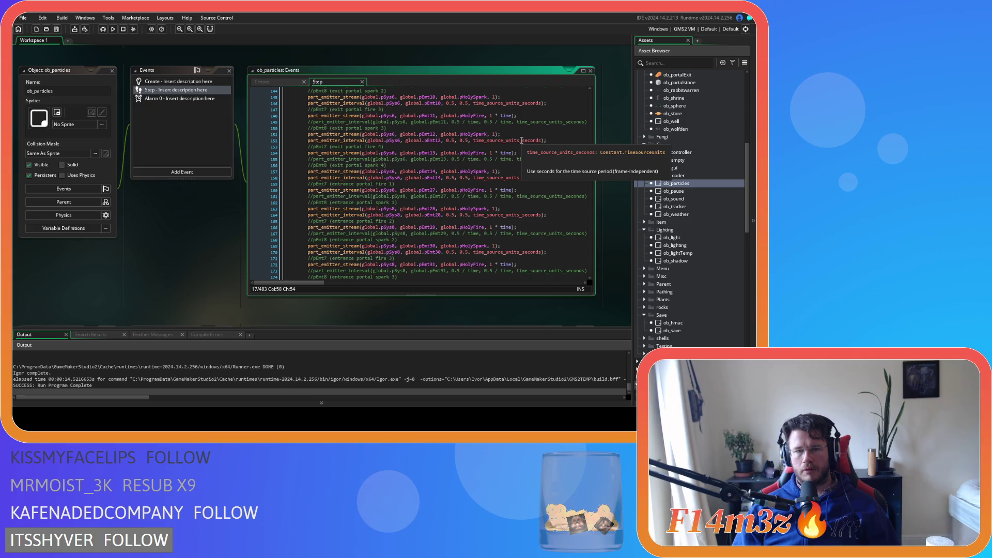
pyautogui.scroll(-3, 522, 140)
pyautogui.scroll(-1, 521, 140)
pyautogui.scroll(10, 521, 140)
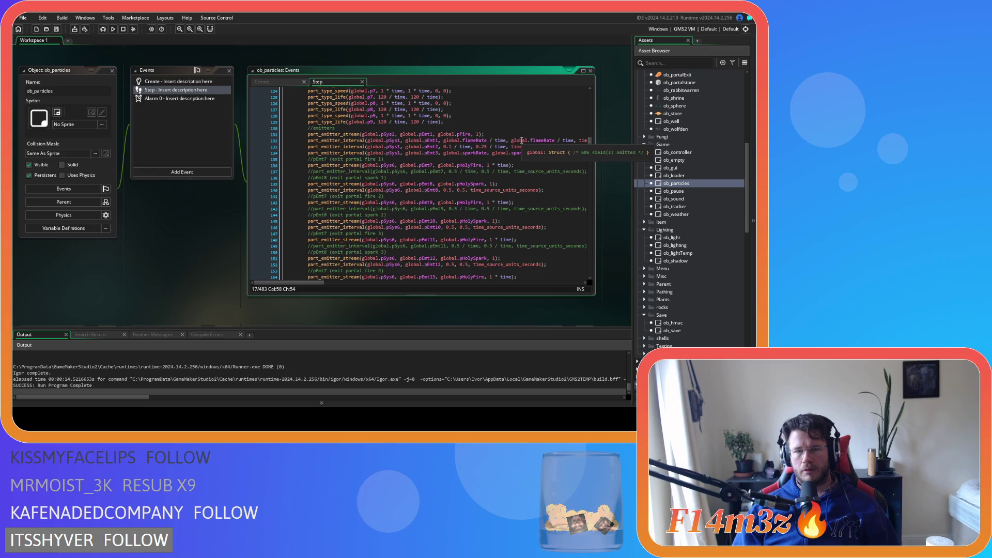
pyautogui.scroll(3, 522, 140)
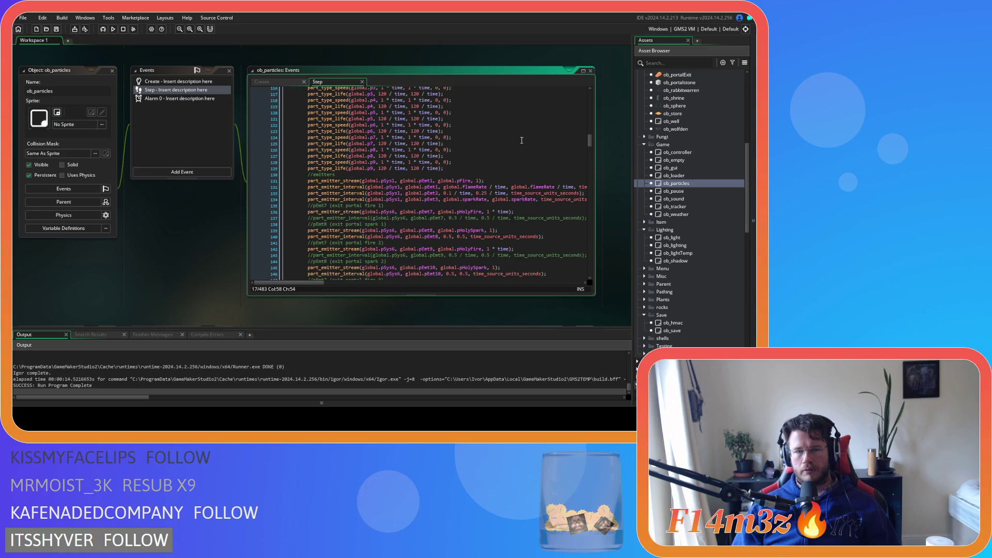
pyautogui.scroll(1, 521, 140)
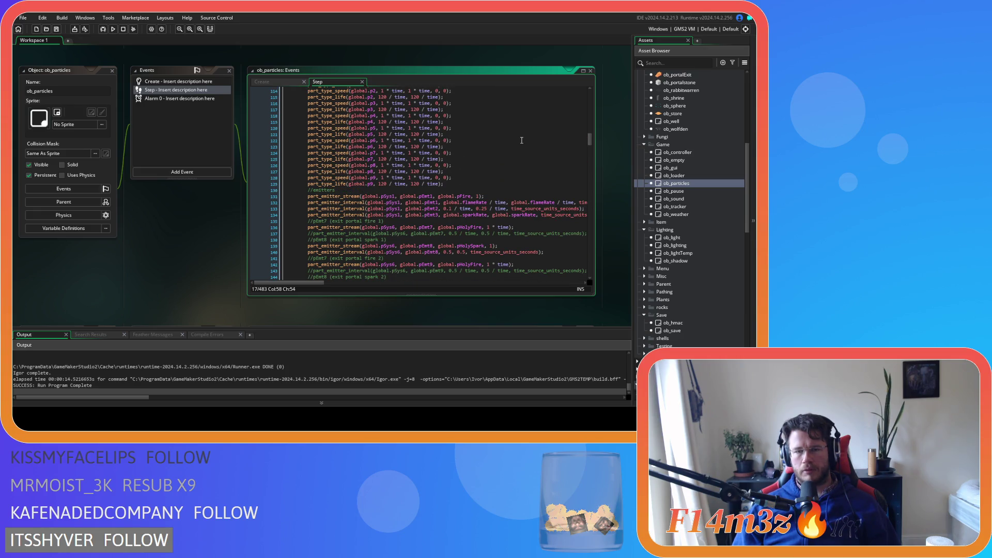
pyautogui.click(502, 191)
pyautogui.click(522, 196)
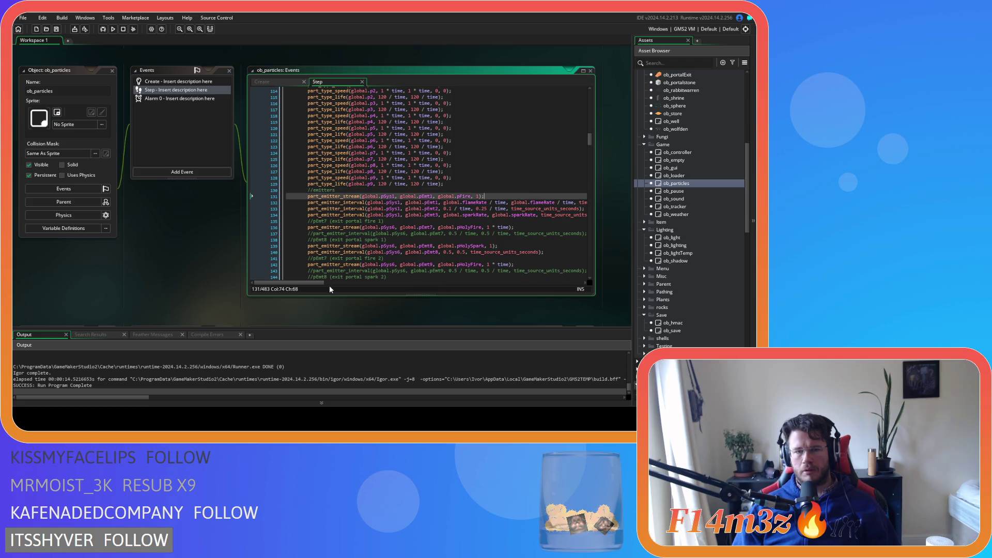
pyautogui.moveTo(315, 284)
pyautogui.mouseDown()
pyautogui.moveTo(329, 284)
pyautogui.moveTo(292, 281)
pyautogui.mouseUp()
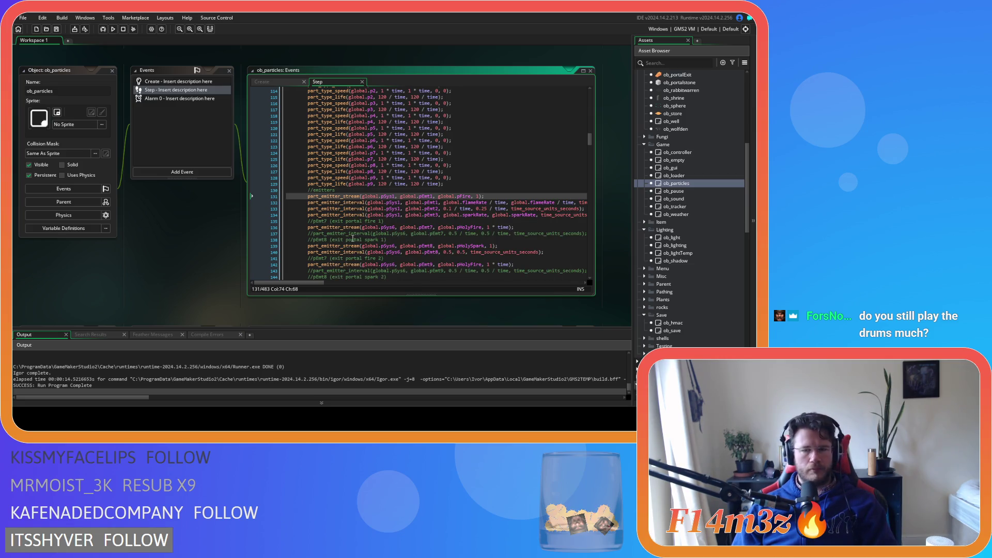
pyautogui.moveTo(309, 283)
pyautogui.mouseDown()
pyautogui.moveTo(361, 284)
pyautogui.moveTo(332, 281)
pyautogui.mouseUp()
pyautogui.moveTo(478, 209); pyautogui.dragTo(281, 209)
pyautogui.moveTo(584, 215); pyautogui.dragTo(261, 203)
pyautogui.click(534, 216)
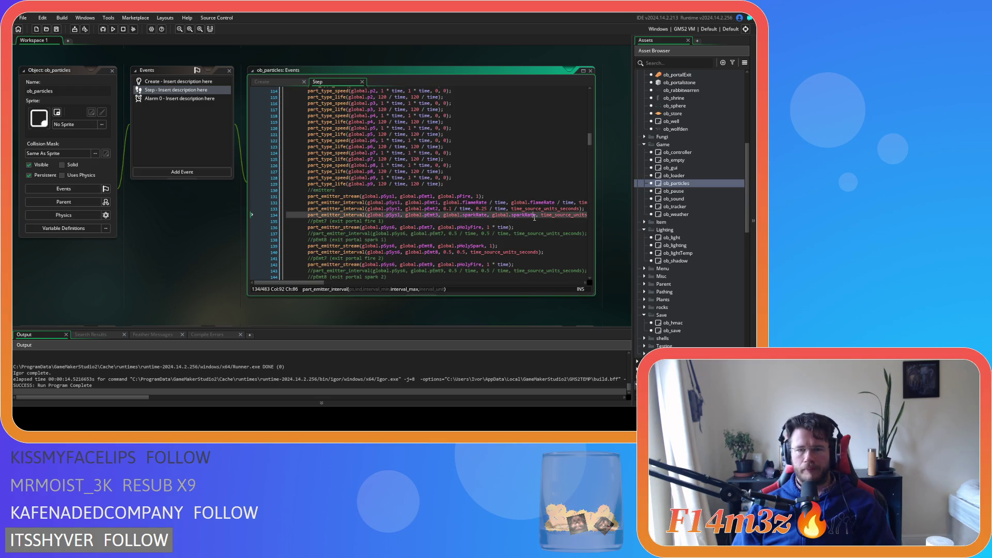
pyautogui.click(429, 209)
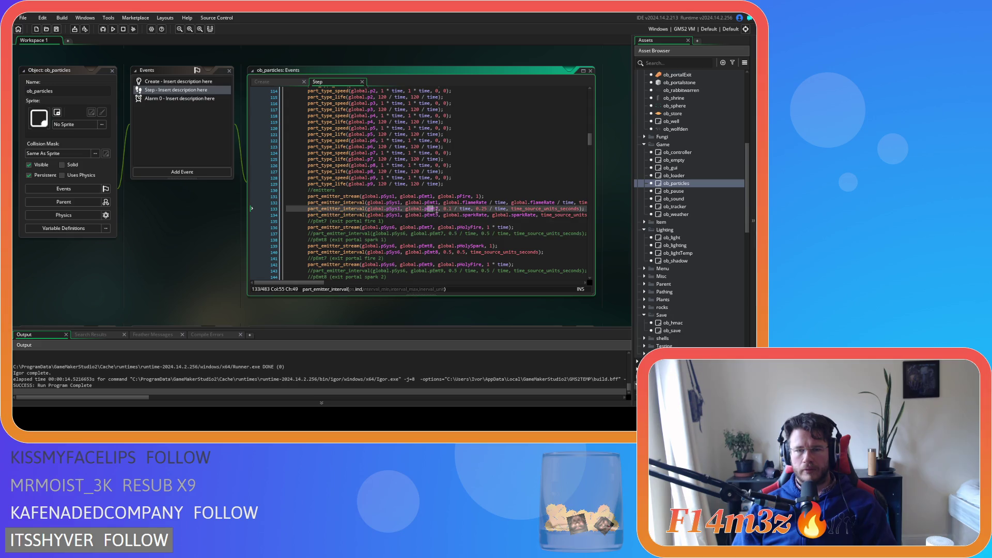
pyautogui.click(501, 203)
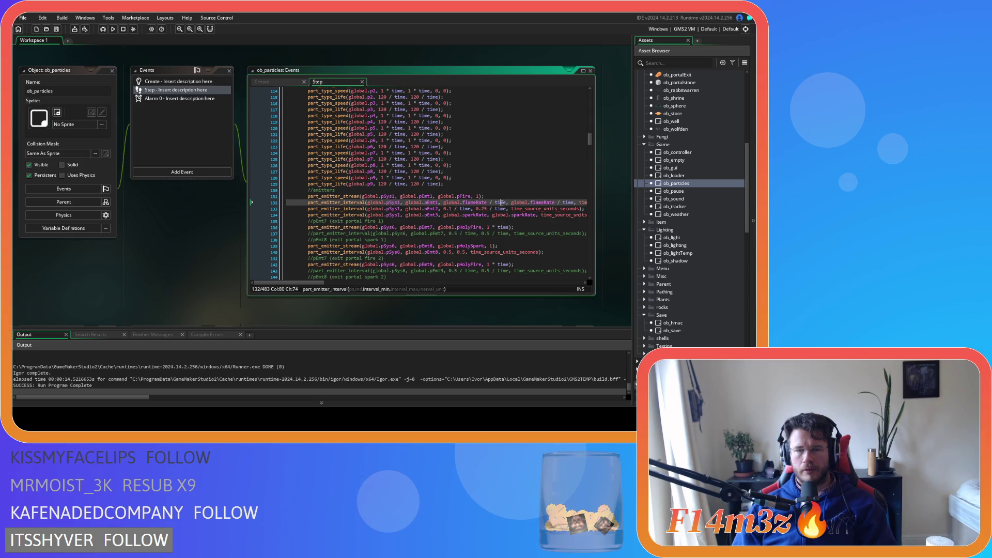
# Re-examine the emitter stream call and interval lines 133–134 near the line 135 comment.
pyautogui.moveTo(321, 283); pyautogui.dragTo(345, 283)
pyautogui.moveTo(345, 283); pyautogui.dragTo(318, 279)
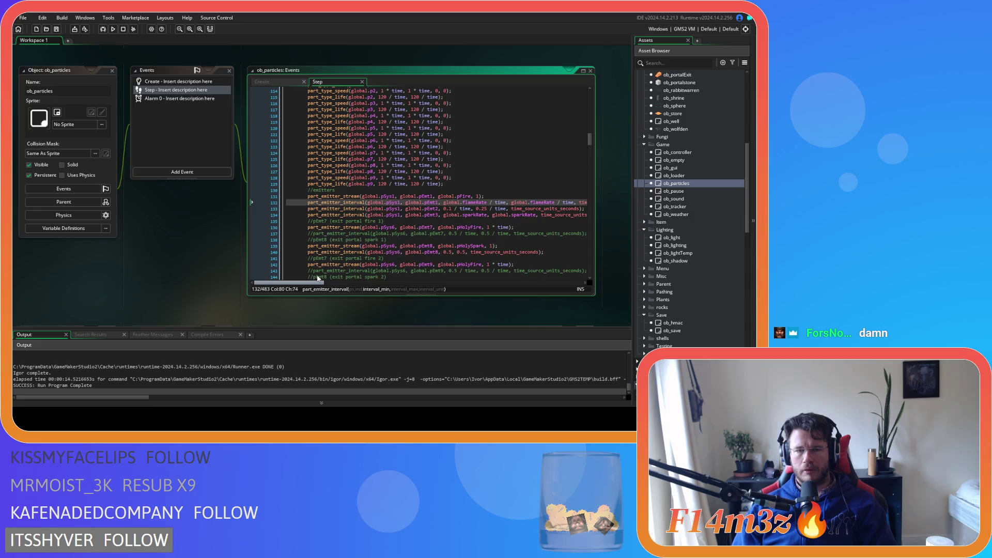
pyautogui.moveTo(318, 279)
pyautogui.mouseDown()
pyautogui.moveTo(331, 278)
pyautogui.moveTo(310, 279)
pyautogui.mouseUp()
pyautogui.scroll(20, 368, 223)
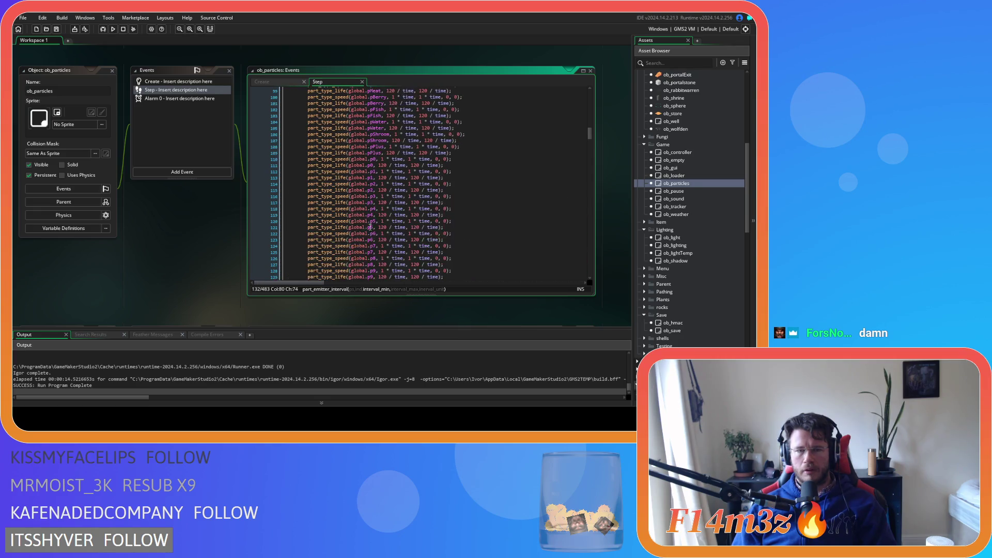
pyautogui.scroll(8, 369, 222)
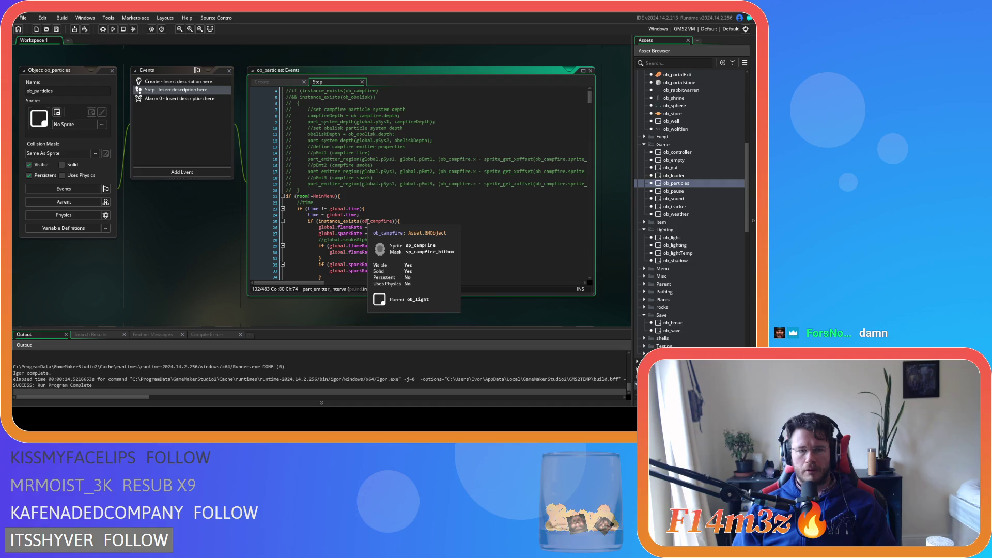
pyautogui.scroll(-20, 368, 222)
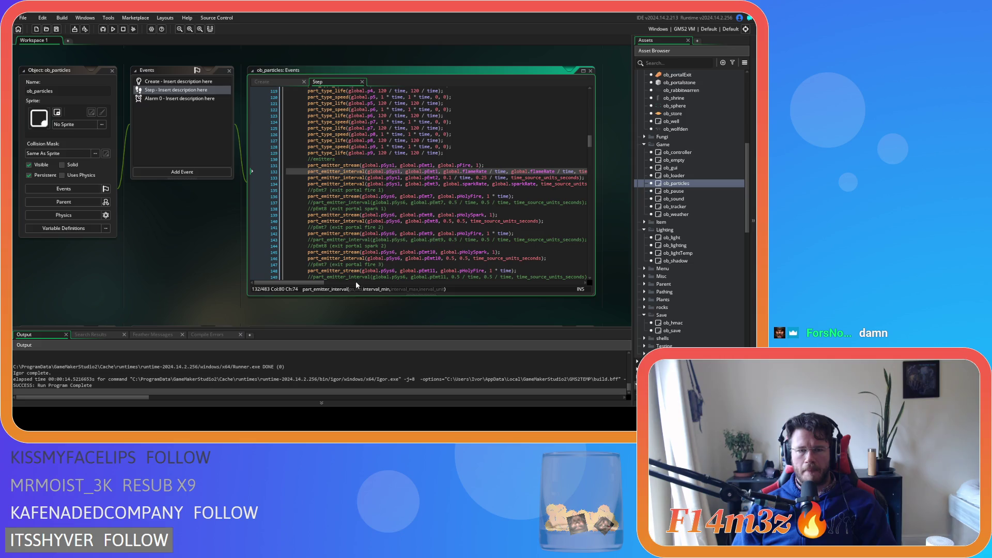
pyautogui.scroll(2, 318, 285)
pyautogui.moveTo(319, 283); pyautogui.dragTo(330, 284)
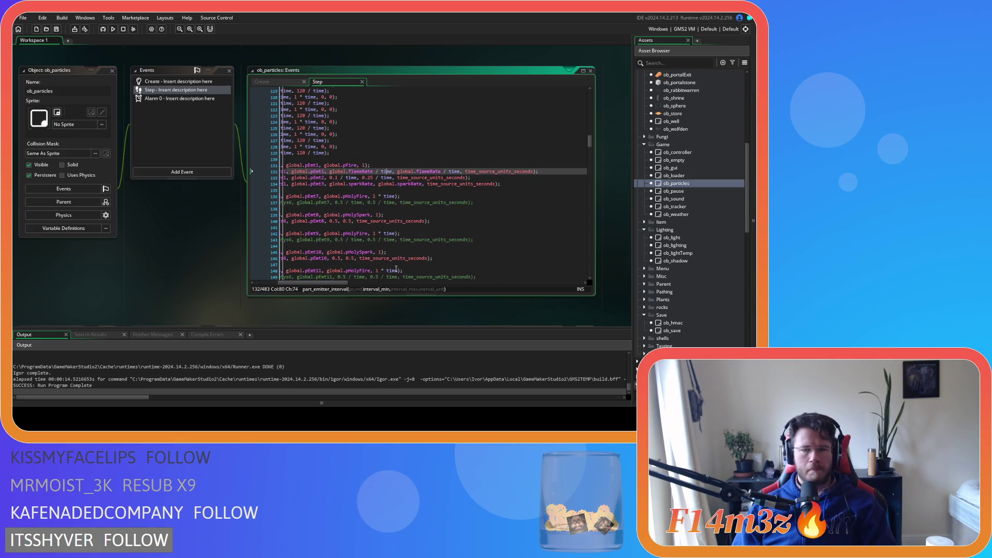
pyautogui.tripleClick(380, 190)
pyautogui.moveTo(255, 190); pyautogui.dragTo(255, 171)
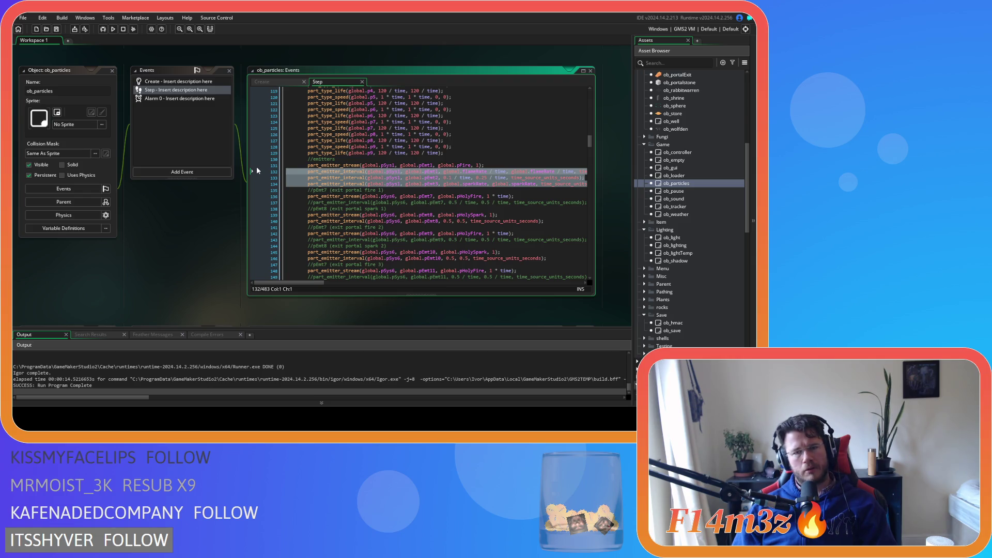
pyautogui.click(477, 164)
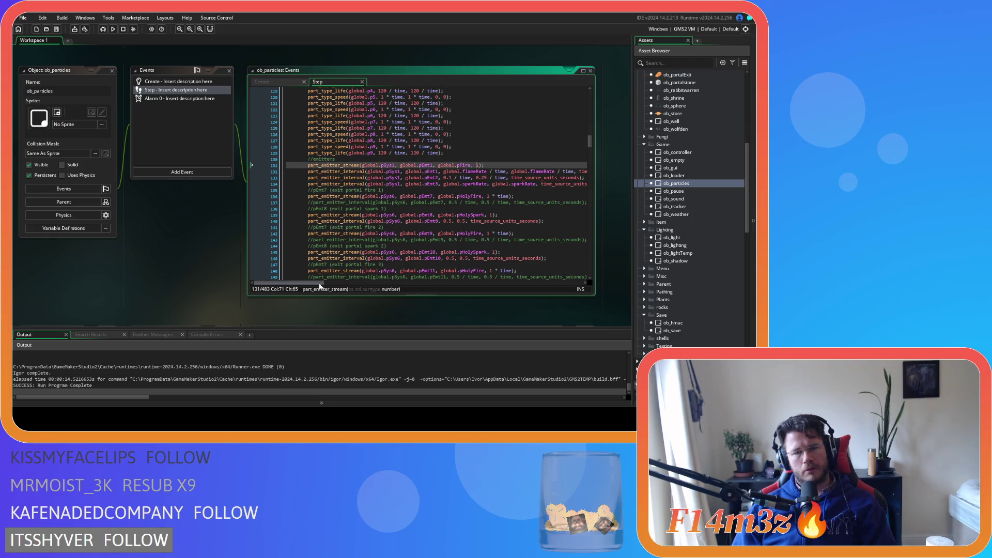
pyautogui.hscroll(5, 391, 257)
# Comment out emitter lines 131–134, then save and run the game to test.
pyautogui.moveTo(524, 185)
pyautogui.mouseDown()
pyautogui.moveTo(279, 175)
pyautogui.moveTo(276, 166)
pyautogui.mouseUp()
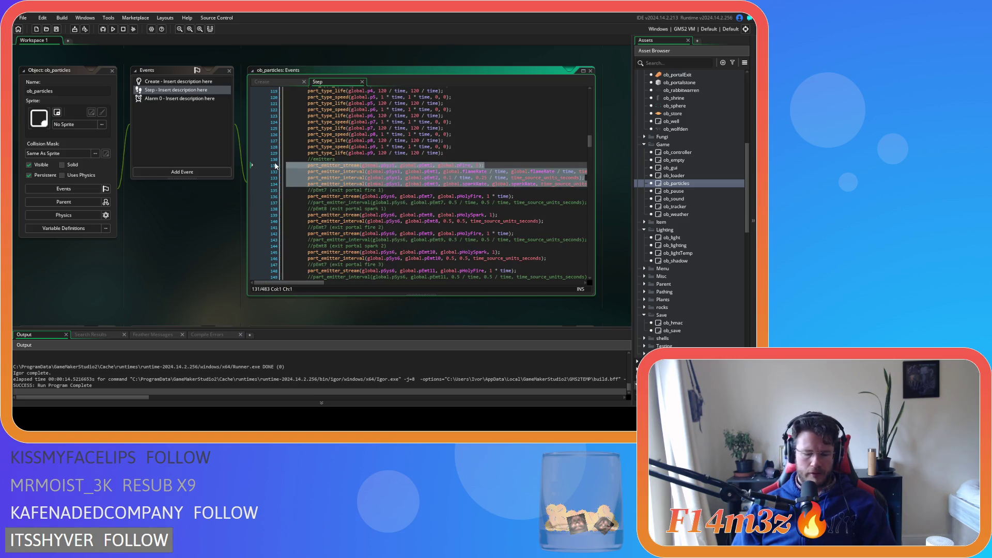
pyautogui.hotkey('ctrl', 'k')
pyautogui.hscroll(4, 461, 174)
pyautogui.click(462, 174)
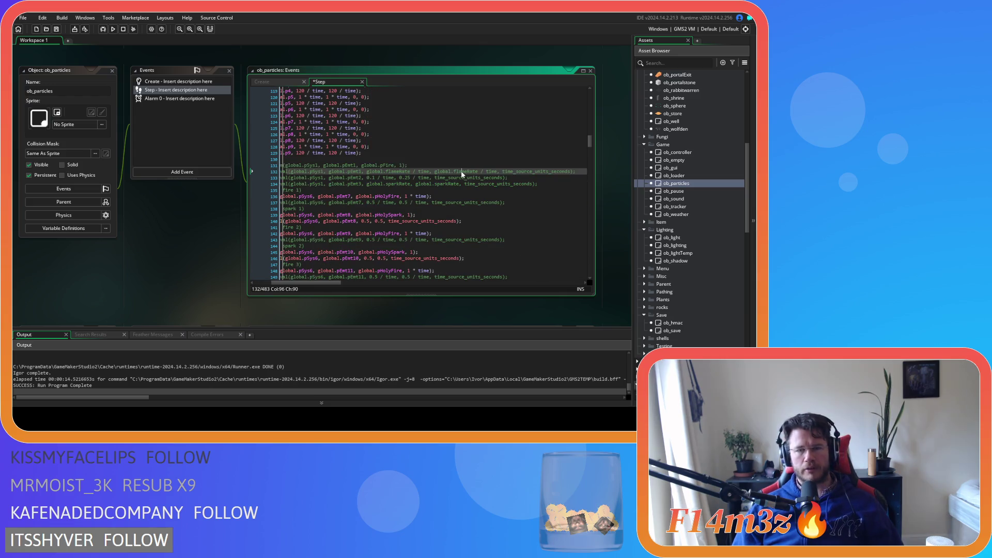
pyautogui.press('F5')
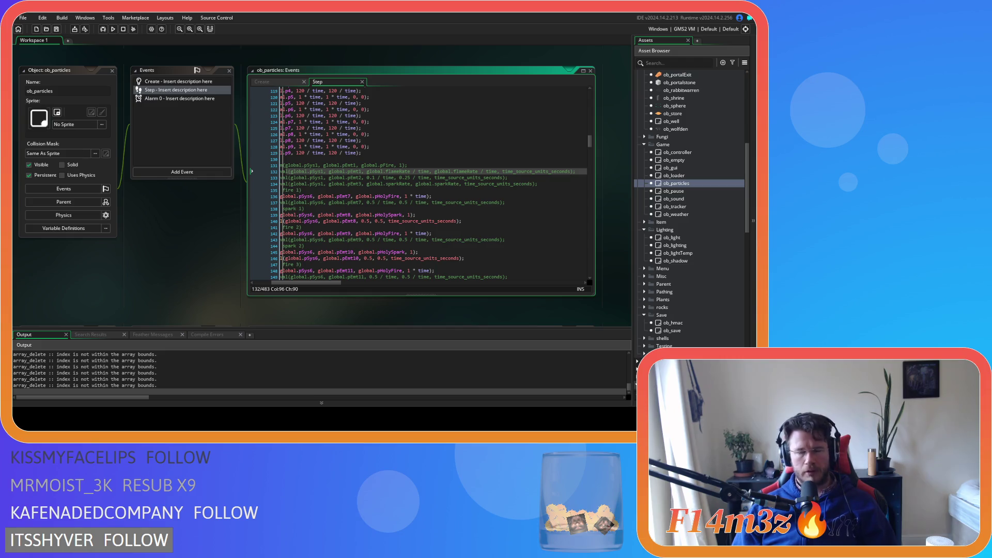
# Uncomment lines 131–134 to restore the campfire emitter code.
pyautogui.moveTo(283, 165); pyautogui.dragTo(569, 185)
pyautogui.hotkey('ctrl', 'shift', 'k')
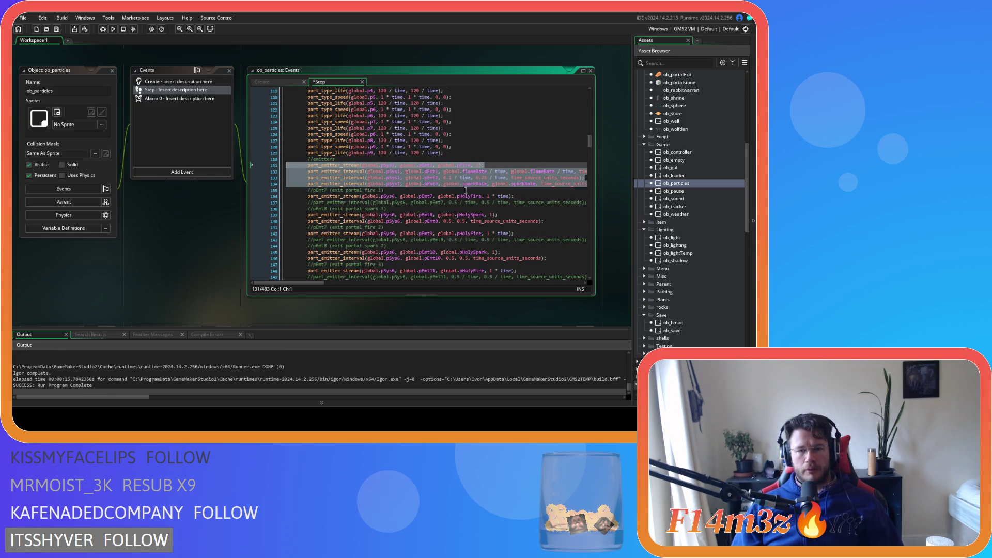
pyautogui.click(390, 179)
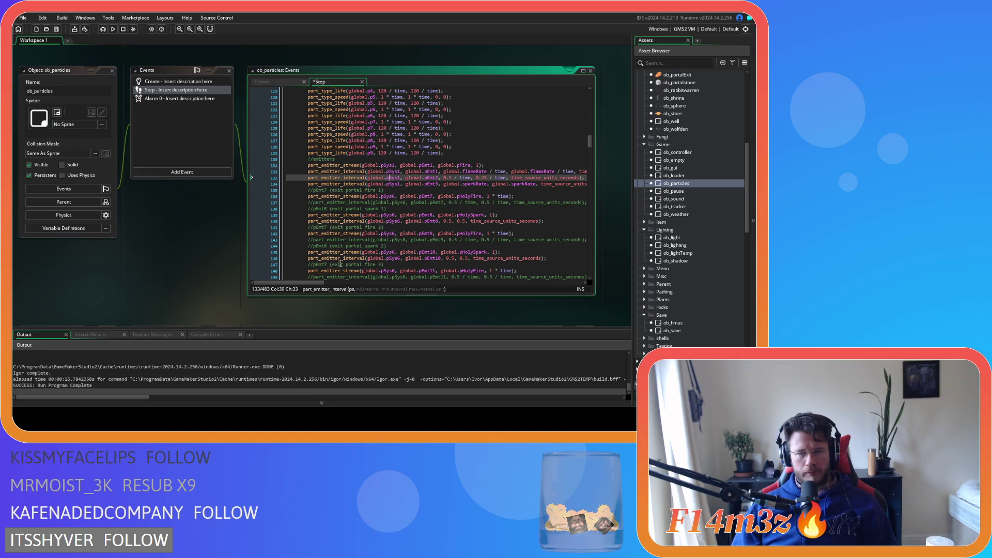
pyautogui.moveTo(309, 282)
pyautogui.mouseDown()
pyautogui.moveTo(335, 282)
pyautogui.moveTo(307, 280)
pyautogui.mouseUp()
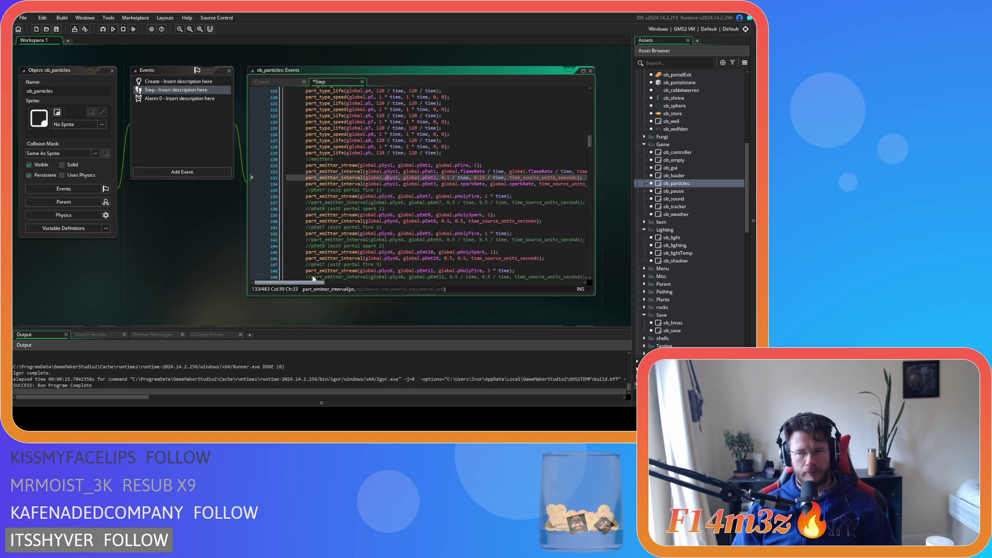
pyautogui.scroll(-5, 668, 328)
pyautogui.scroll(-3, 668, 328)
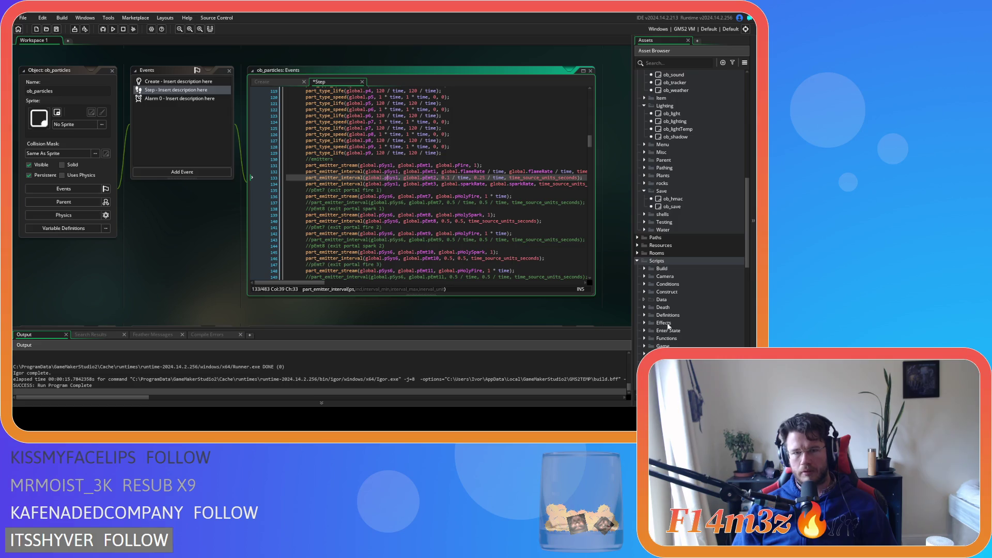
pyautogui.scroll(-5, 676, 301)
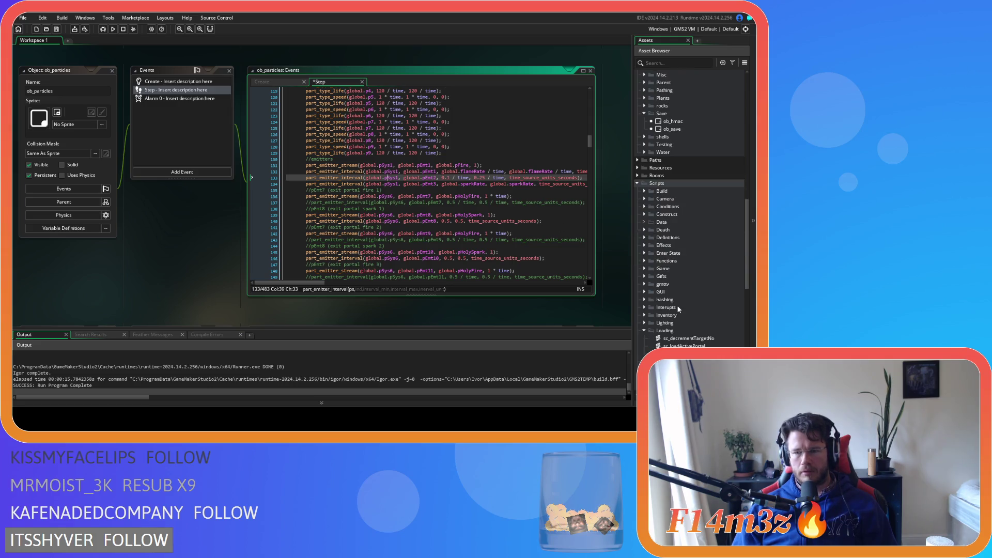
pyautogui.scroll(6, 459, 247)
pyautogui.scroll(20, 459, 247)
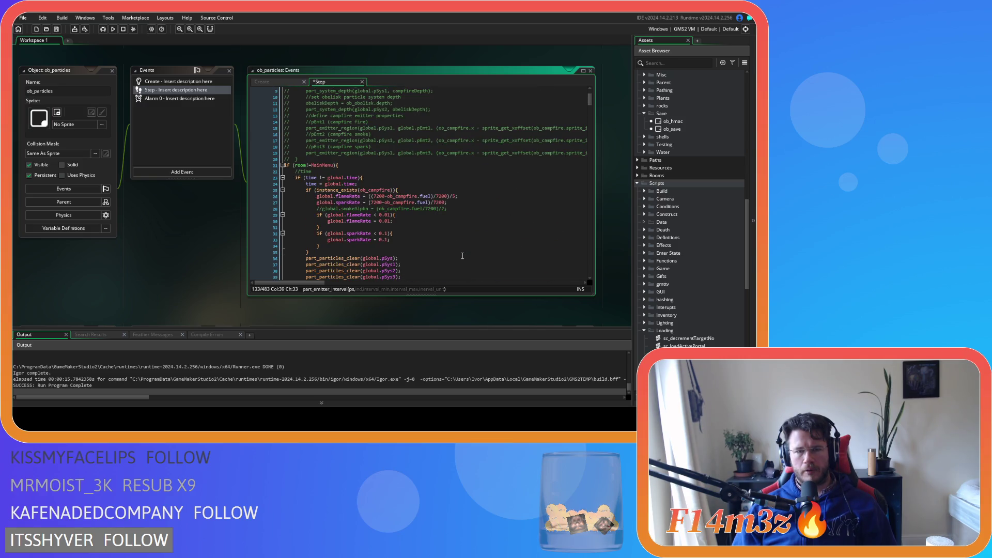
pyautogui.scroll(-20, 463, 256)
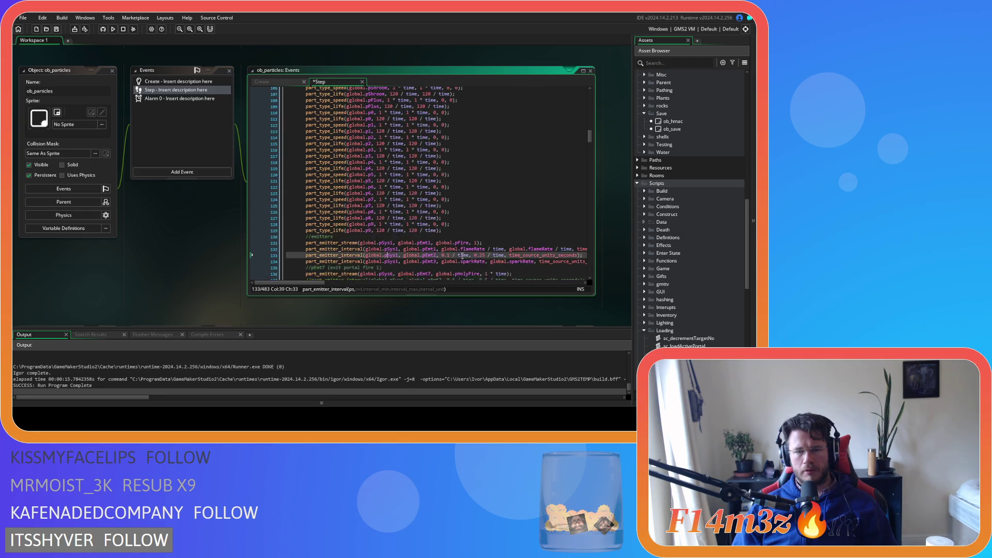
pyautogui.scroll(1, 462, 256)
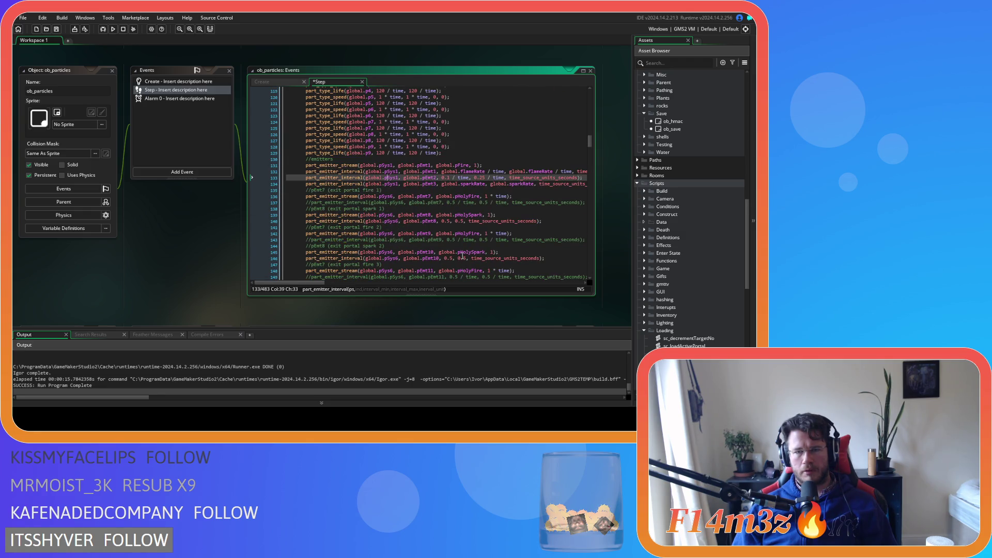
pyautogui.click(332, 284)
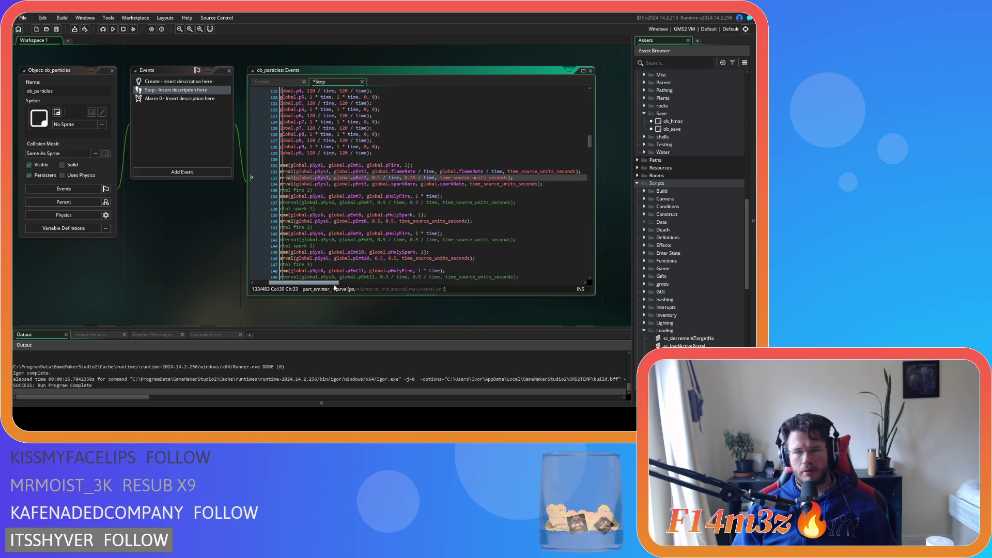
pyautogui.moveTo(334, 285); pyautogui.dragTo(331, 284)
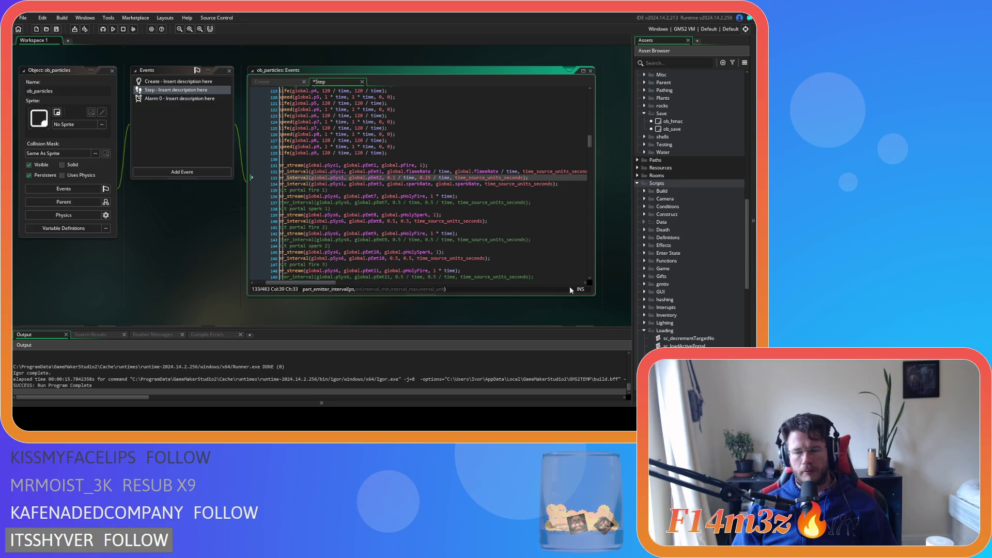
pyautogui.scroll(-3, 728, 290)
pyautogui.scroll(-10, 696, 335)
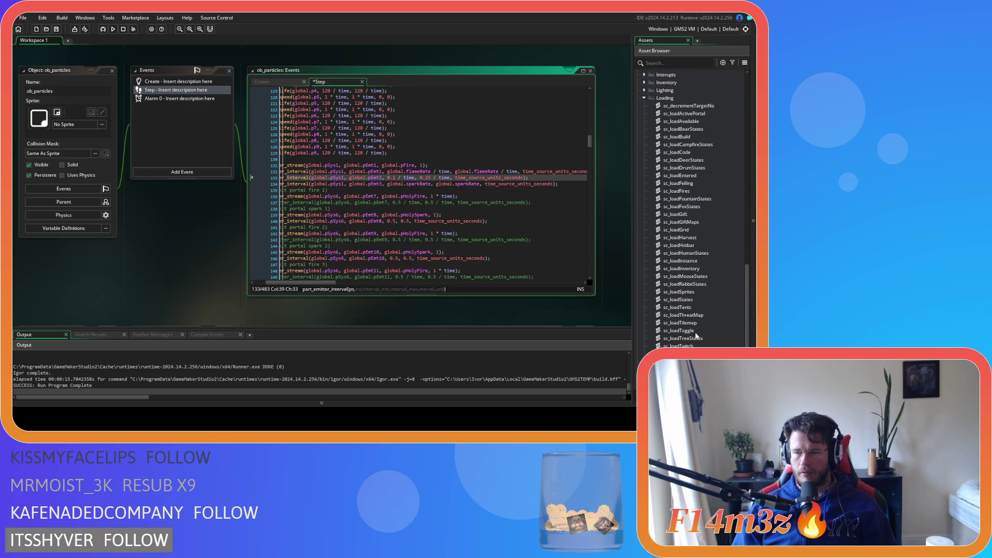
pyautogui.scroll(7, 695, 333)
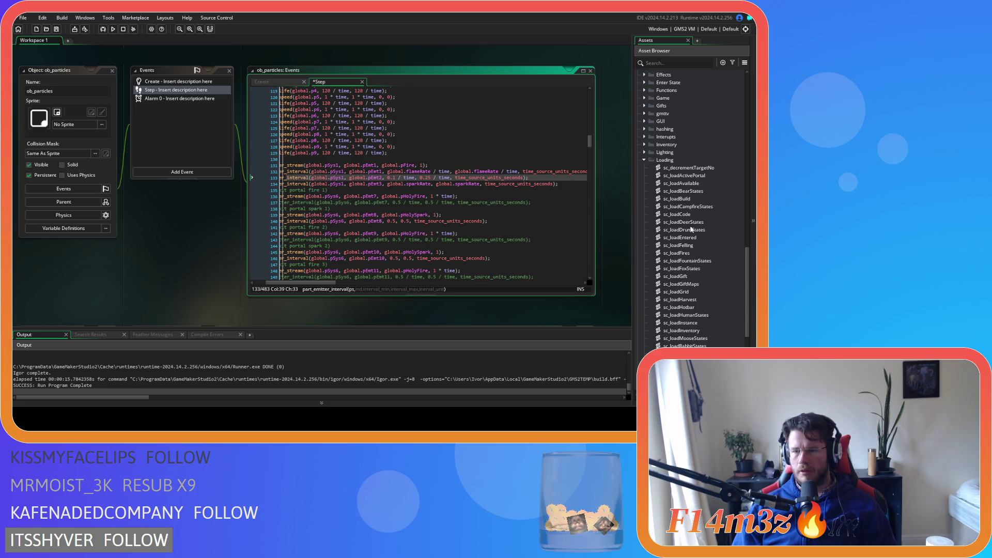
pyautogui.doubleClick(711, 209)
# Uncomment lines 9–33 of sc_loadCampfireStates to restore the fuel-based emitter code.
pyautogui.scroll(-3, 125, 174)
pyautogui.scroll(-2, 127, 181)
pyautogui.moveTo(111, 241)
pyautogui.mouseDown()
pyautogui.moveTo(88, 93)
pyautogui.moveTo(86, 138)
pyautogui.mouseUp()
pyautogui.hotkey('ctrl', 'shift', 'k')
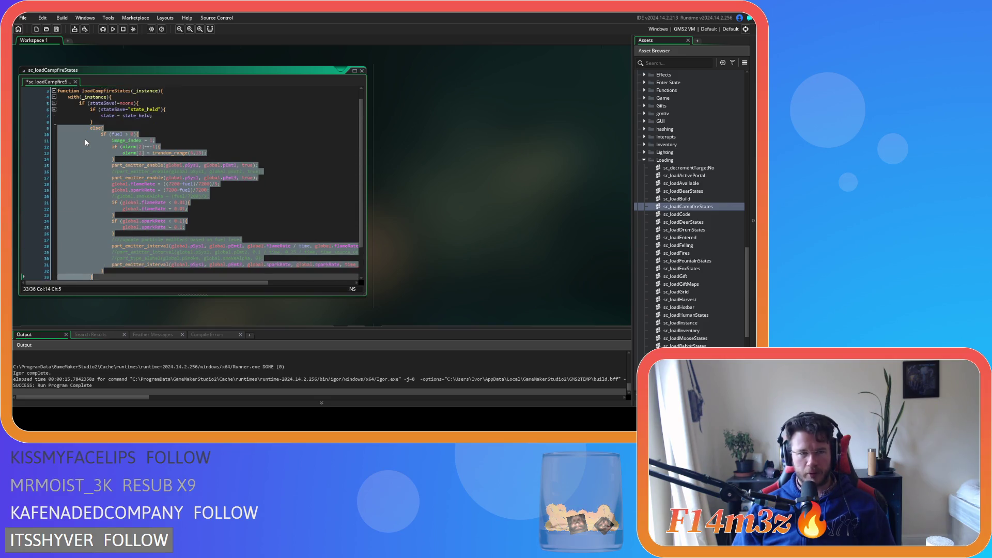
pyautogui.scroll(10, 573, 248)
pyautogui.scroll(6, 229, 227)
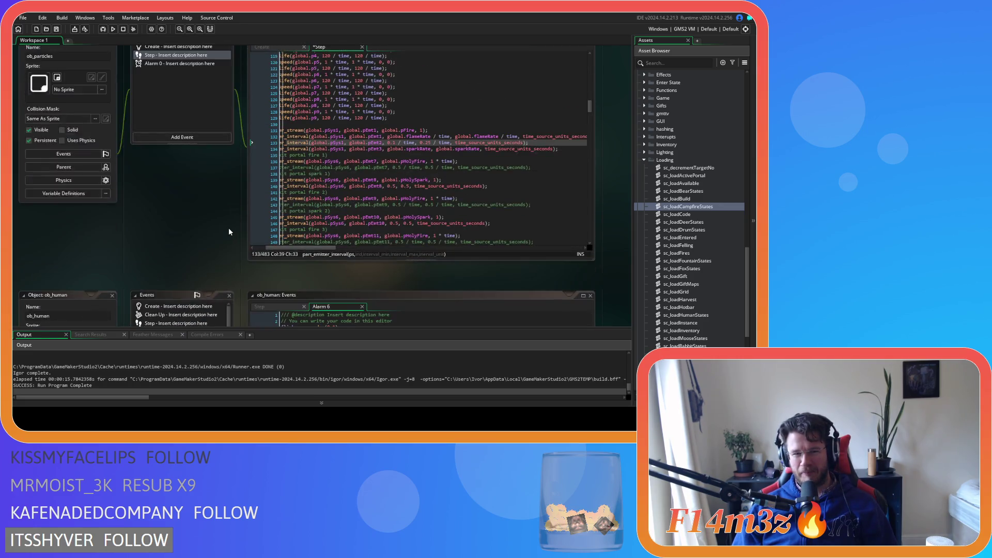
pyautogui.click(560, 195)
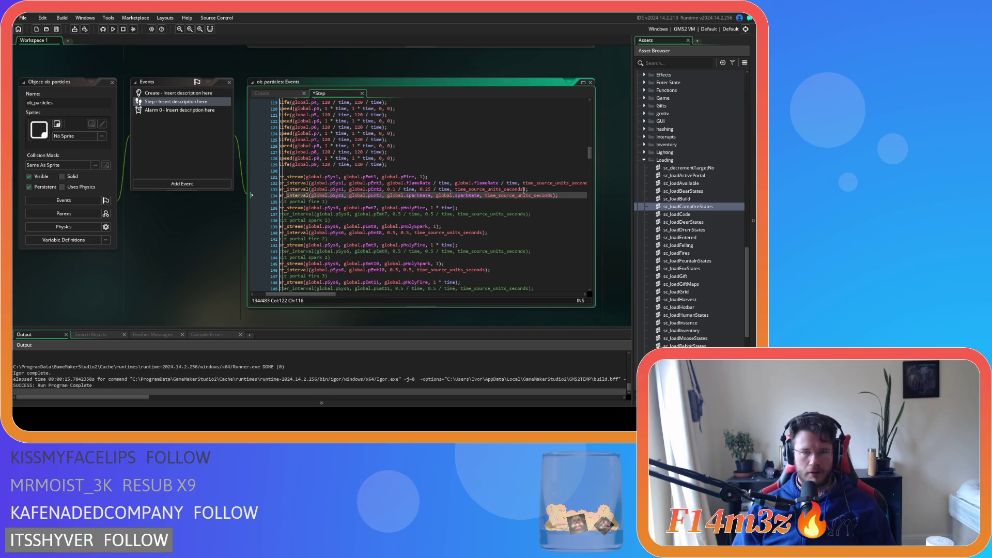
pyautogui.scroll(-10, 185, 246)
# In ob_campfire Step, comment out alarm[2] lines 28–30 and uncomment pEmt2 lines 46–47.
pyautogui.click(397, 194)
pyautogui.scroll(-9, 398, 193)
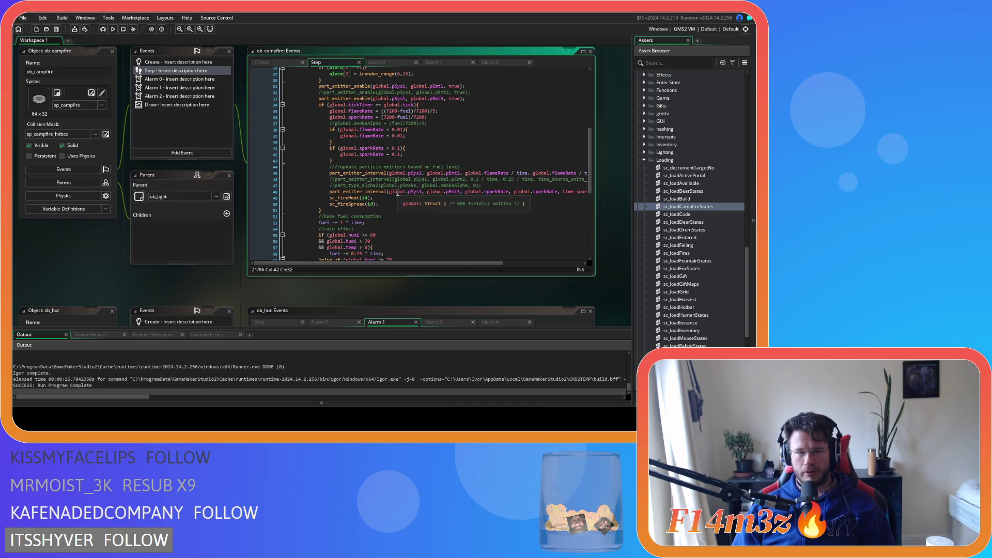
pyautogui.scroll(7, 397, 193)
pyautogui.scroll(-2, 397, 193)
pyautogui.moveTo(323, 173); pyautogui.dragTo(314, 162)
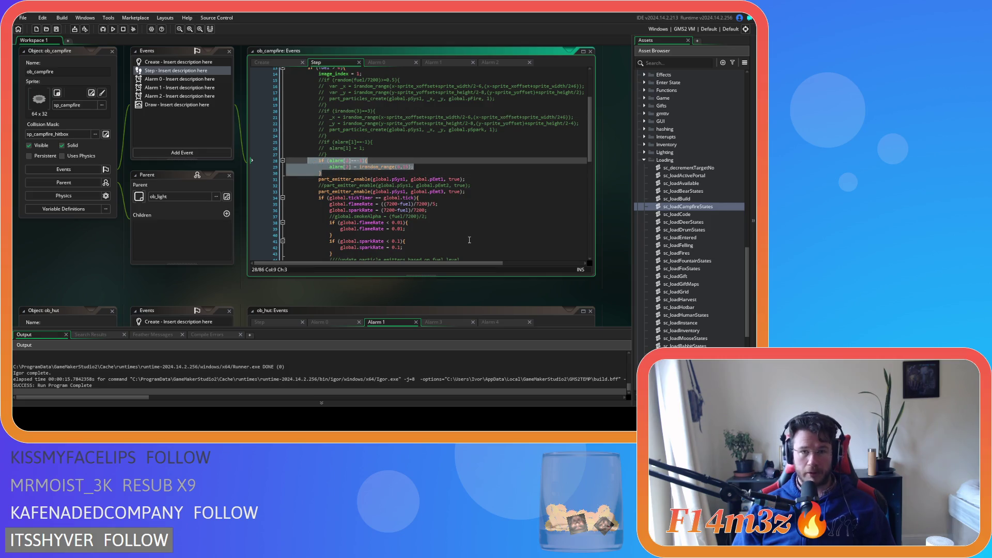
pyautogui.hotkey('ctrl', 'k')
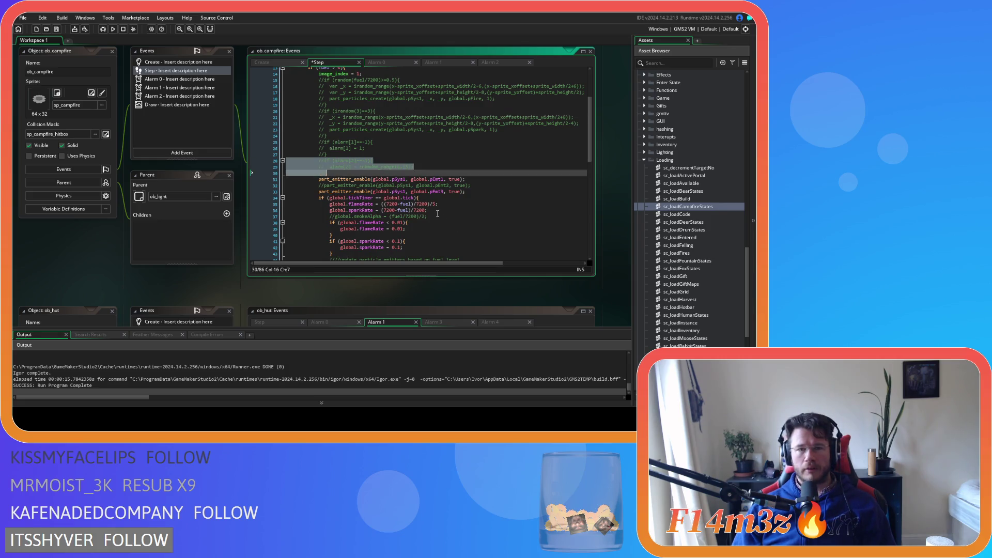
pyautogui.scroll(-4, 456, 228)
pyautogui.click(423, 201)
pyautogui.hotkey('shift', 'Up')
pyautogui.hotkey('ctrl', 'shift', 'k')
pyautogui.hotkey('shift', 'End')
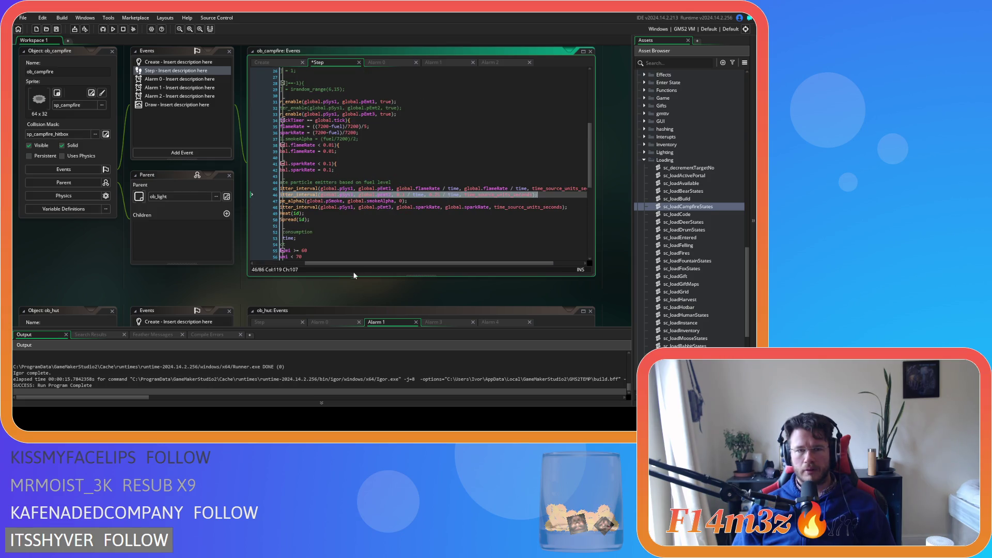
pyautogui.click(357, 137)
pyautogui.scroll(-5, 237, 265)
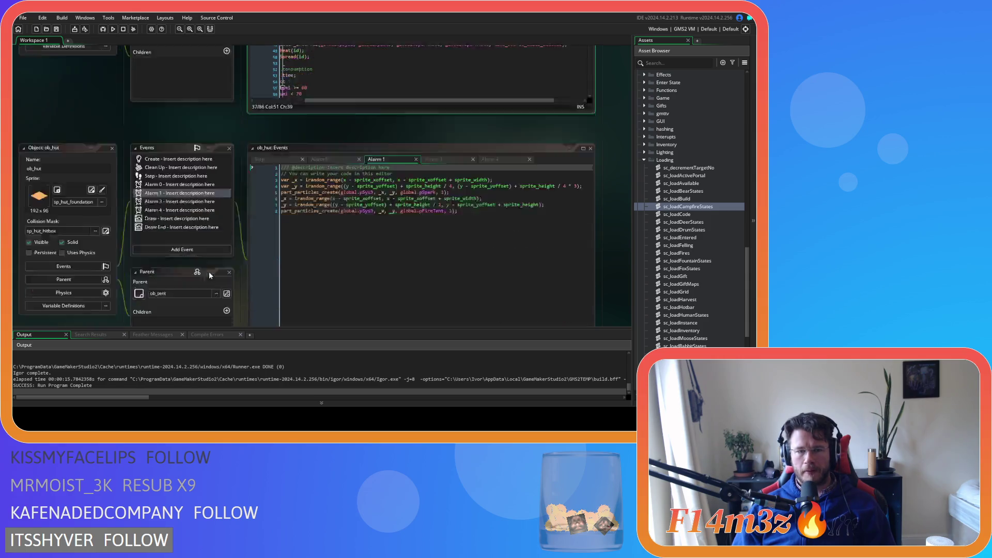
pyautogui.scroll(-5, 239, 264)
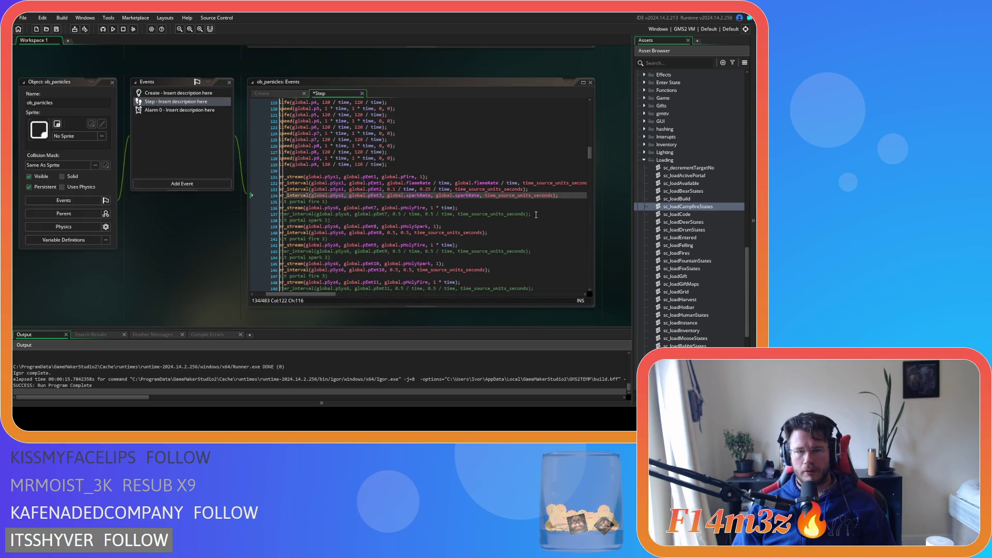
# Comment out ob_particles Step lines 131–134, then rebuild and run the game.
pyautogui.click(427, 196)
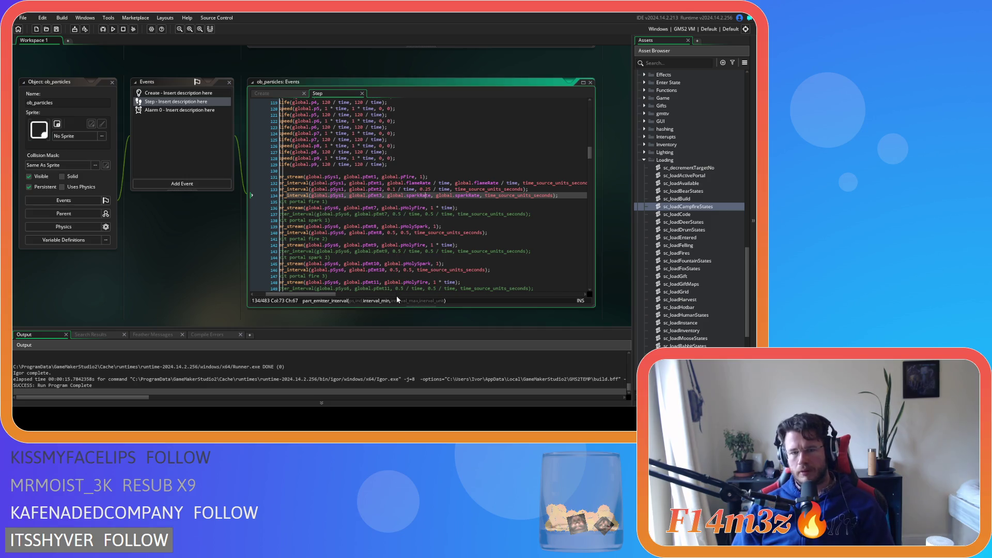
pyautogui.moveTo(558, 192)
pyautogui.mouseDown()
pyautogui.moveTo(267, 197)
pyautogui.moveTo(237, 178)
pyautogui.mouseUp()
pyautogui.hotkey('ctrl', 'k')
pyautogui.press('F5')
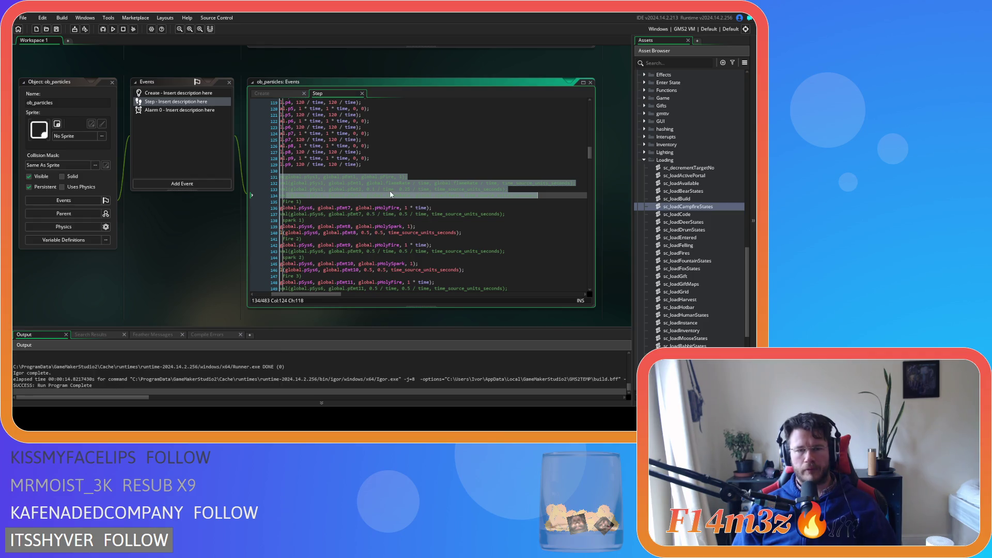
# Scroll the workspace past ob_hut, ob_campfire and ob_human back to the sc_loadCampfireStates script window.
pyautogui.click(372, 189)
pyautogui.hscroll(-3, 335, 299)
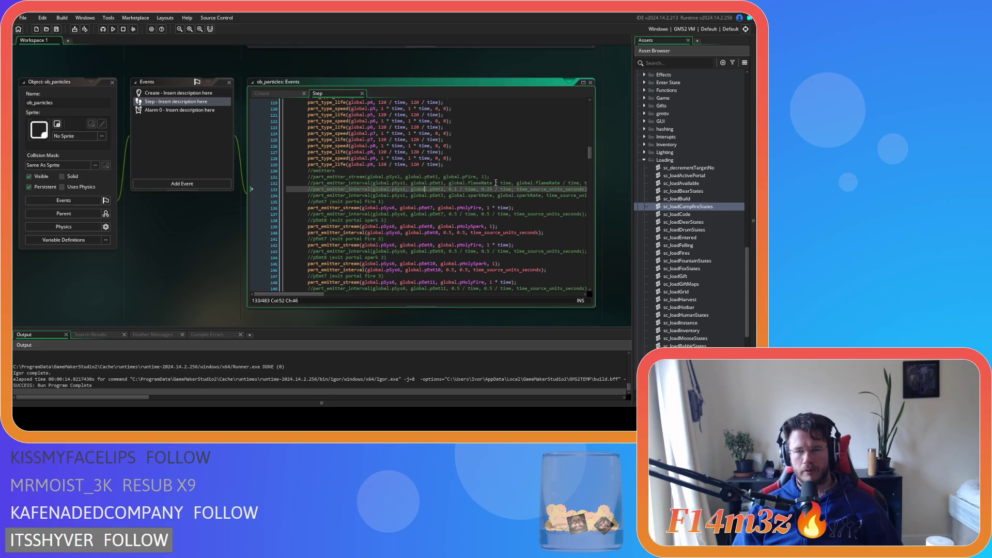
pyautogui.scroll(3, 509, 186)
pyautogui.scroll(-5, 213, 235)
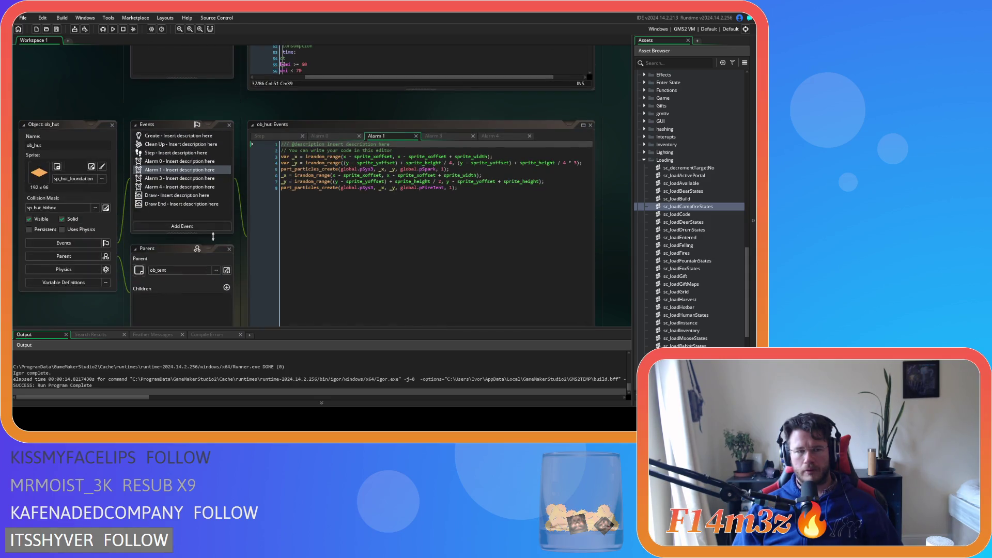
pyautogui.scroll(3, 213, 236)
pyautogui.scroll(3, 214, 237)
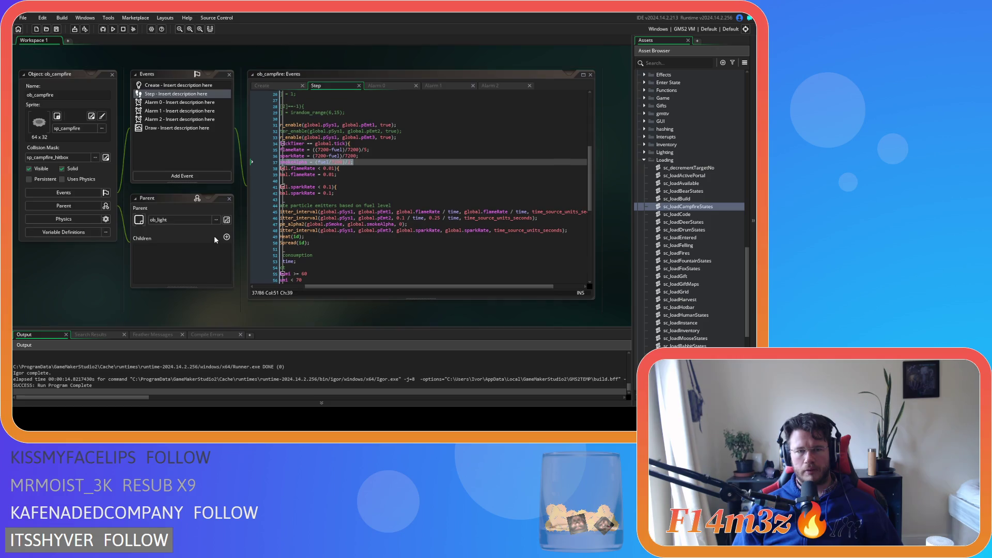
pyautogui.moveTo(346, 284); pyautogui.dragTo(262, 292)
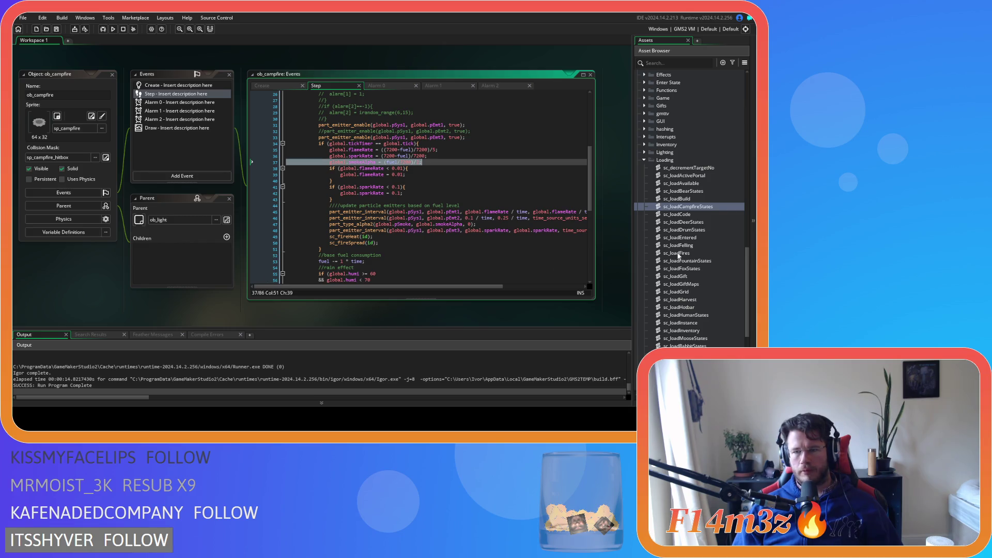
pyautogui.scroll(-1, 688, 233)
pyautogui.scroll(-8, 510, 289)
pyautogui.scroll(-15, 506, 311)
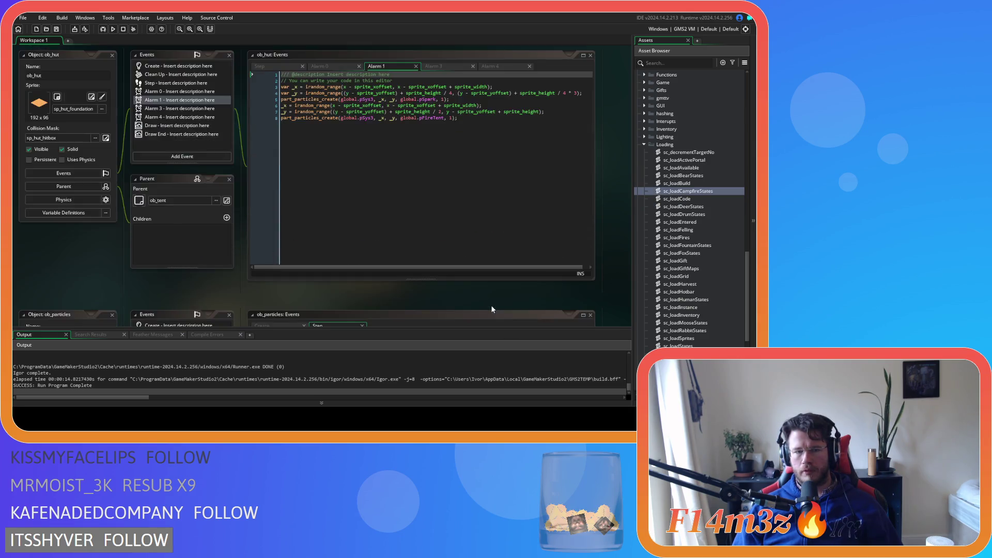
pyautogui.scroll(-12, 564, 299)
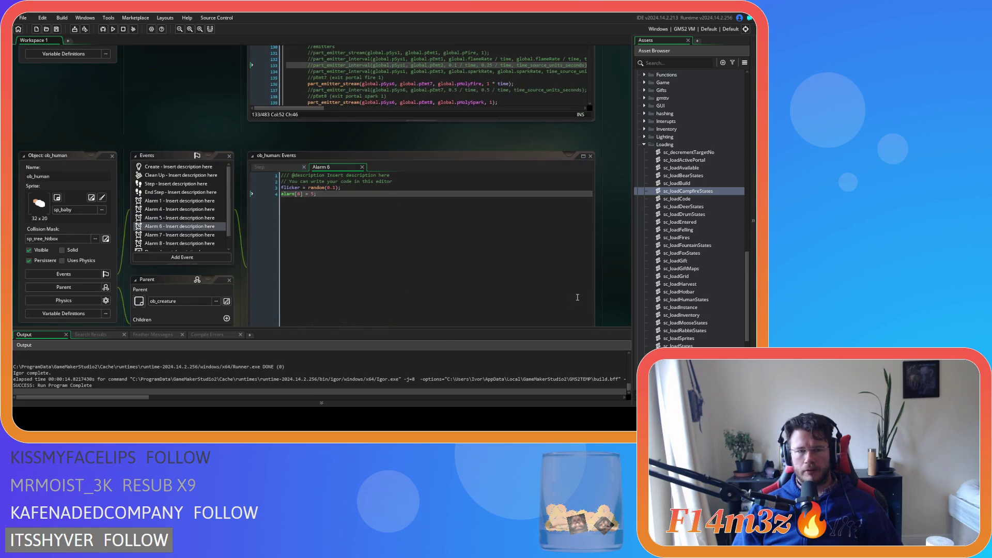
pyautogui.scroll(-8, 578, 299)
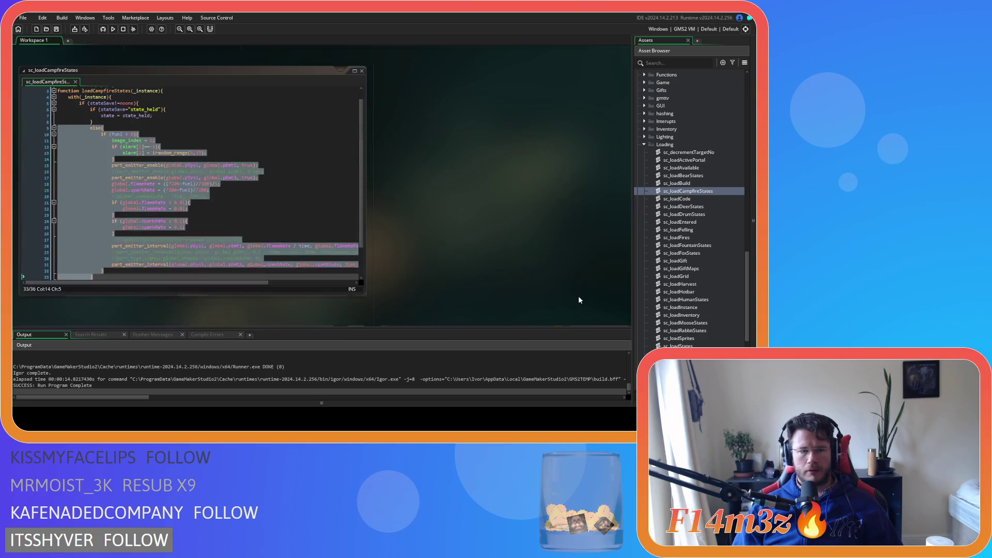
# Uncomment the pEmt2 enable on line 16 and the interval and smoke-alpha lines 29–30.
pyautogui.scroll(-3, 310, 228)
pyautogui.click(285, 140)
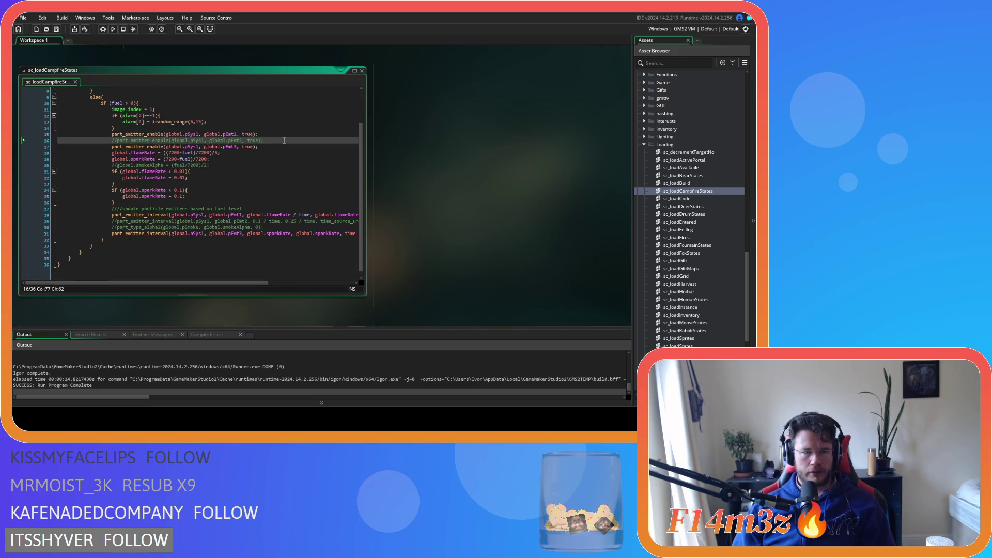
pyautogui.hotkey('ctrl', 'shift', 'k')
pyautogui.moveTo(264, 229); pyautogui.dragTo(58, 221)
pyautogui.hotkey('ctrl', 'shift', 'k')
# Set a breakpoint on the line 10 fuel check, then save and rebuild the game.
pyautogui.scroll(3, 133, 203)
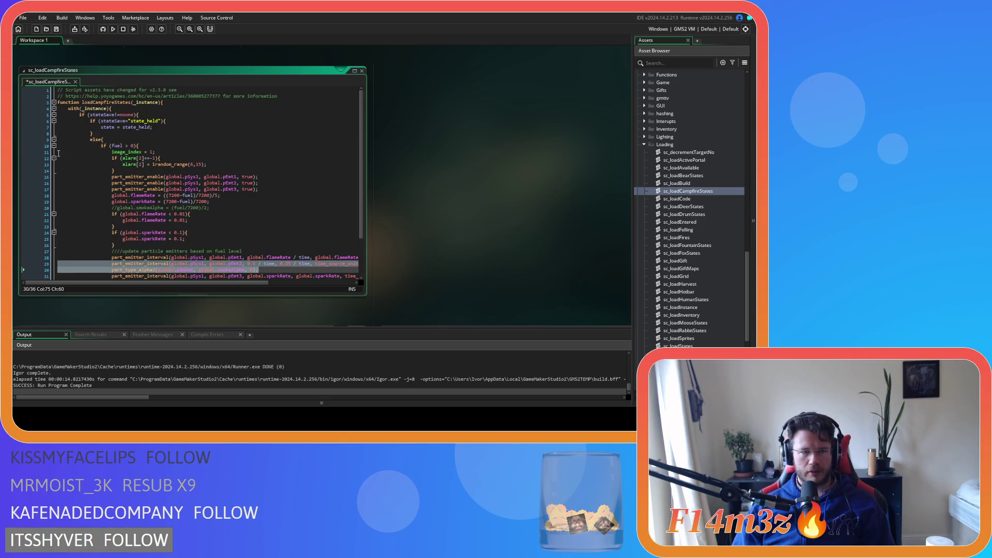
pyautogui.click(34, 148)
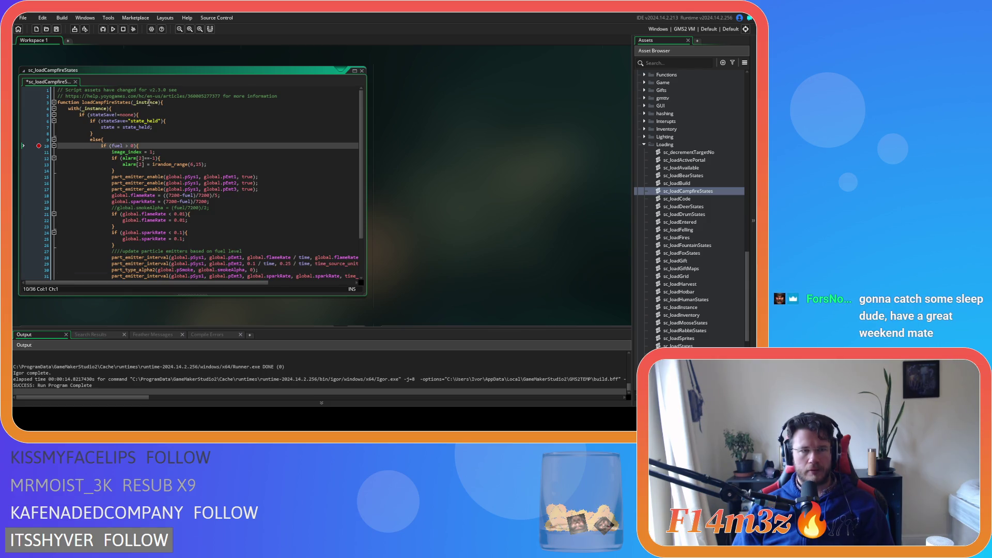
pyautogui.click(113, 29)
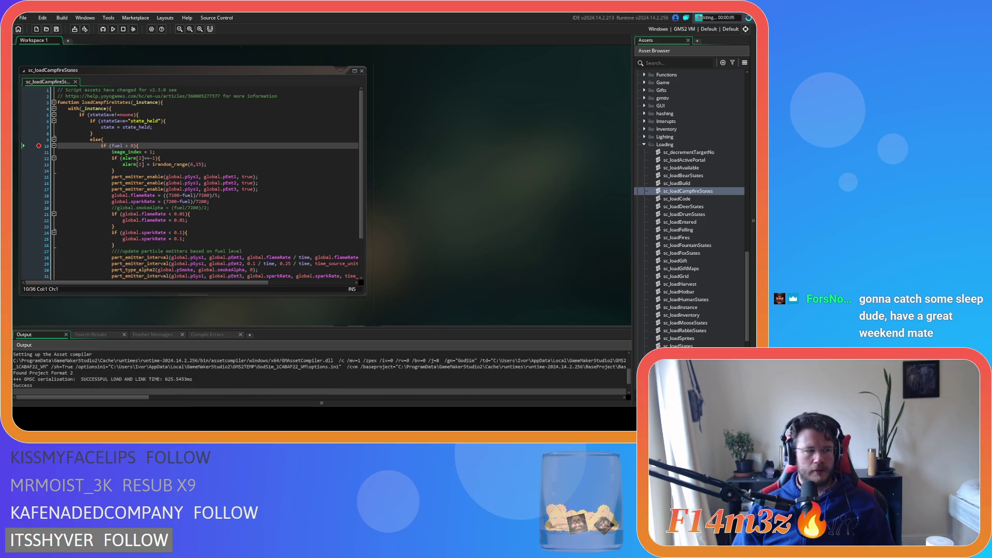
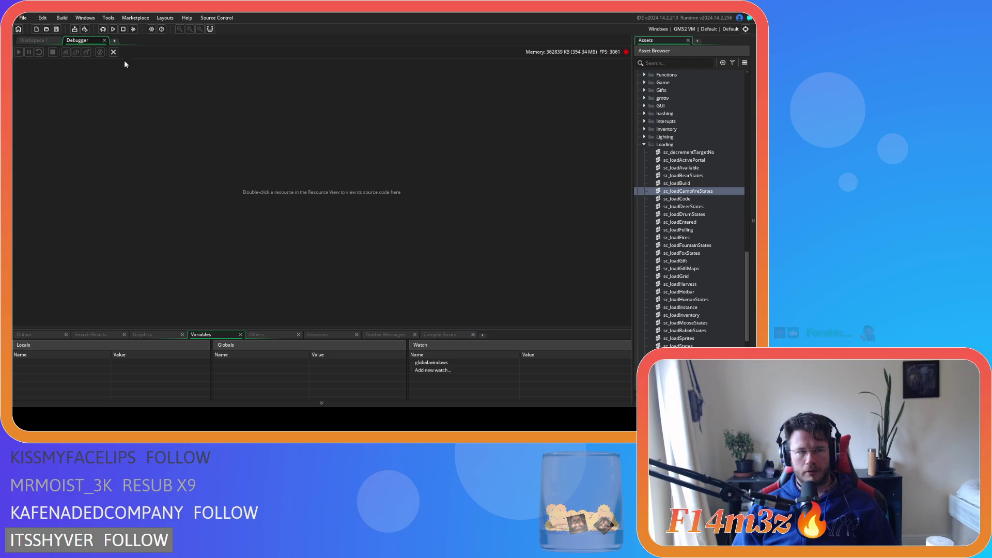
# Leave the debugger and return to line 9 of the sc_loadCampfireStates script.
pyautogui.click(114, 52)
pyautogui.click(136, 139)
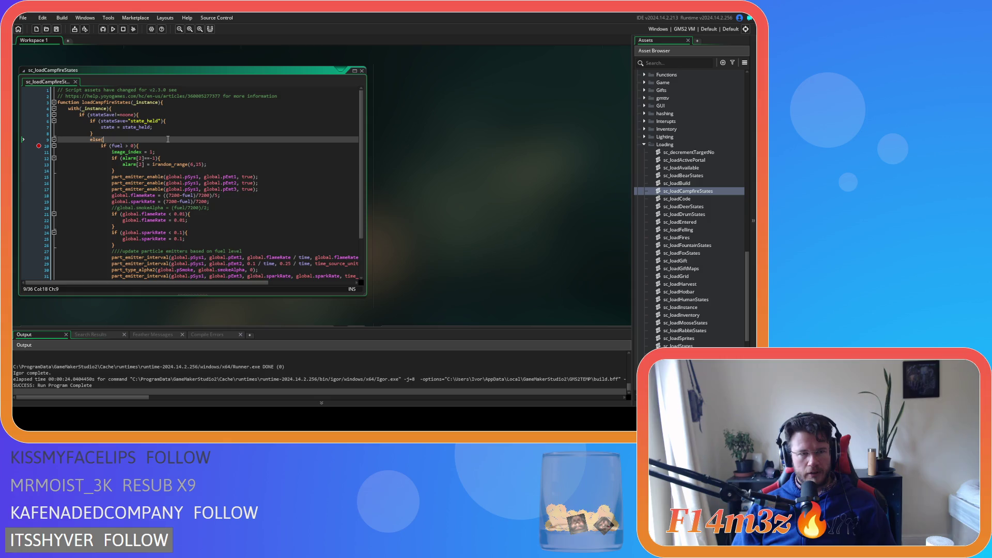
# Cut the fuel if-block (lines 10–32) out of the else branch and delete the leftover else.
pyautogui.scroll(-2, 168, 139)
pyautogui.scroll(2, 168, 139)
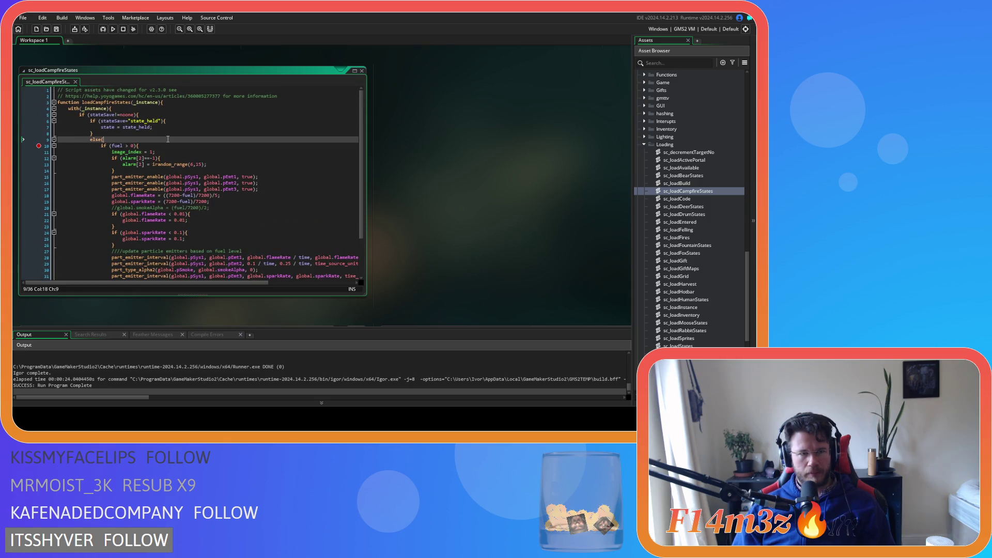
pyautogui.scroll(-3, 168, 139)
pyautogui.scroll(3, 128, 153)
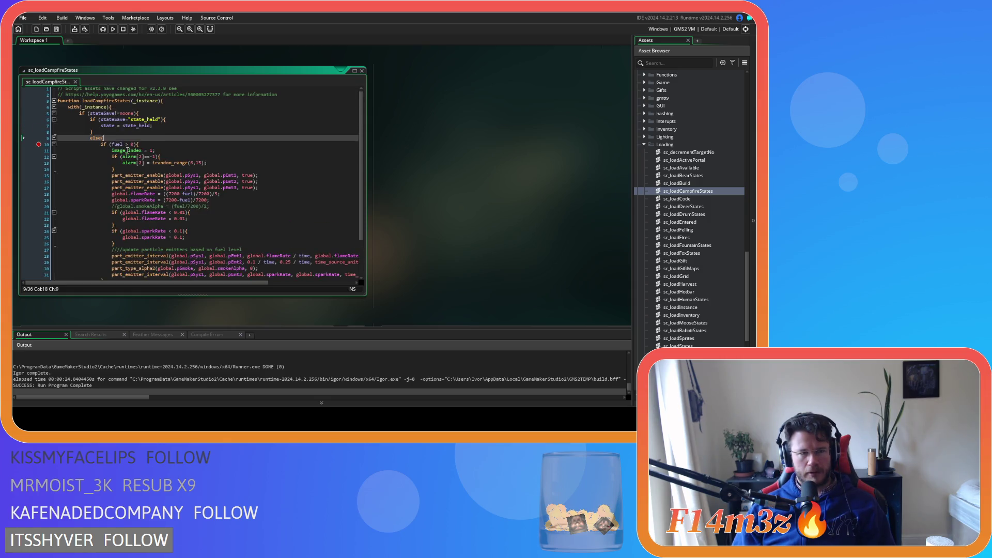
pyautogui.click(140, 113)
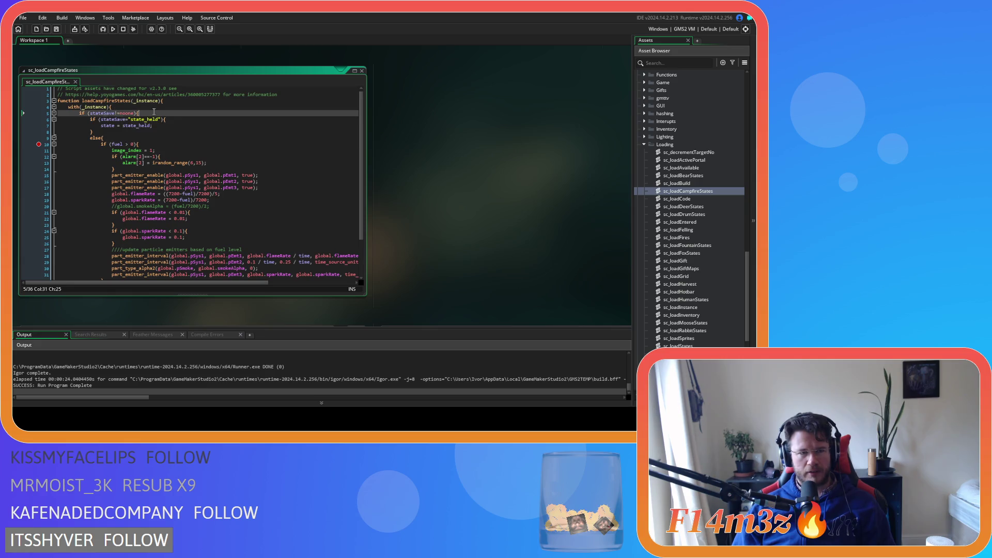
pyautogui.scroll(-3, 127, 251)
pyautogui.click(95, 240)
pyautogui.scroll(3, 108, 199)
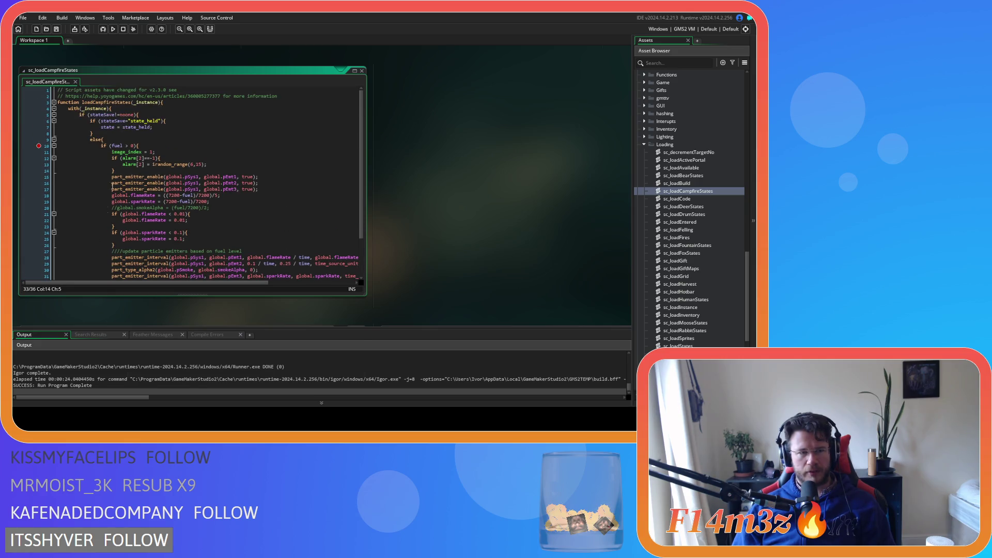
pyautogui.click(102, 146)
pyautogui.scroll(-3, 127, 207)
pyautogui.moveTo(104, 239)
pyautogui.mouseDown()
pyautogui.moveTo(82, 182)
pyautogui.moveTo(98, 104)
pyautogui.mouseUp()
pyautogui.press('Delete')
pyautogui.press('BackSpace')
pyautogui.press('BackSpace')
pyautogui.press('BackSpace')
pyautogui.press('Delete')
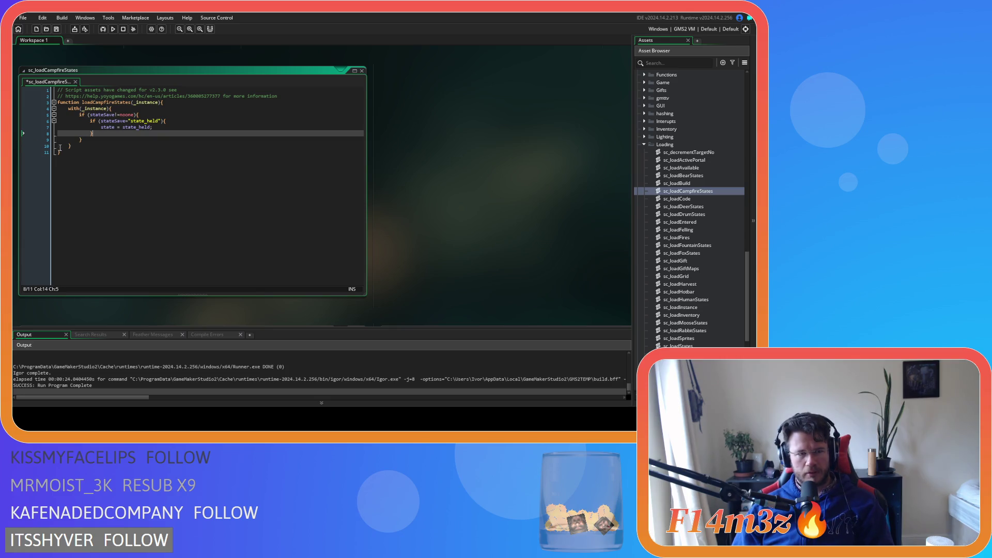
pyautogui.write('}')
# Paste the fuel block after the stateSave check, de-indent it two levels, and save.
pyautogui.click(100, 137)
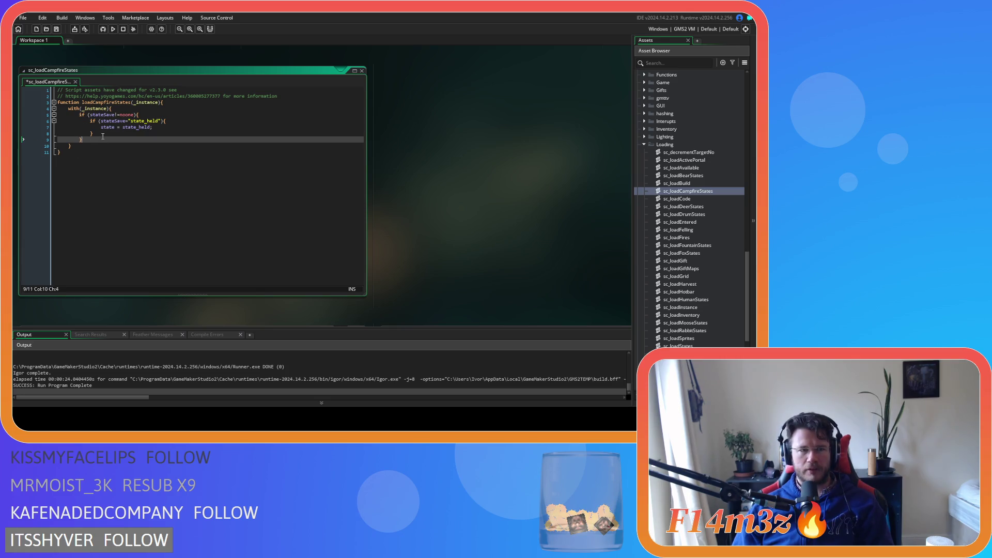
pyautogui.press('Return')
pyautogui.hotkey('ctrl', 'v')
pyautogui.scroll(-2, 103, 136)
pyautogui.moveTo(104, 252); pyautogui.dragTo(13, 127)
pyautogui.hotkey('shift', 'Tab')
pyautogui.hotkey('shift', 'Tab')
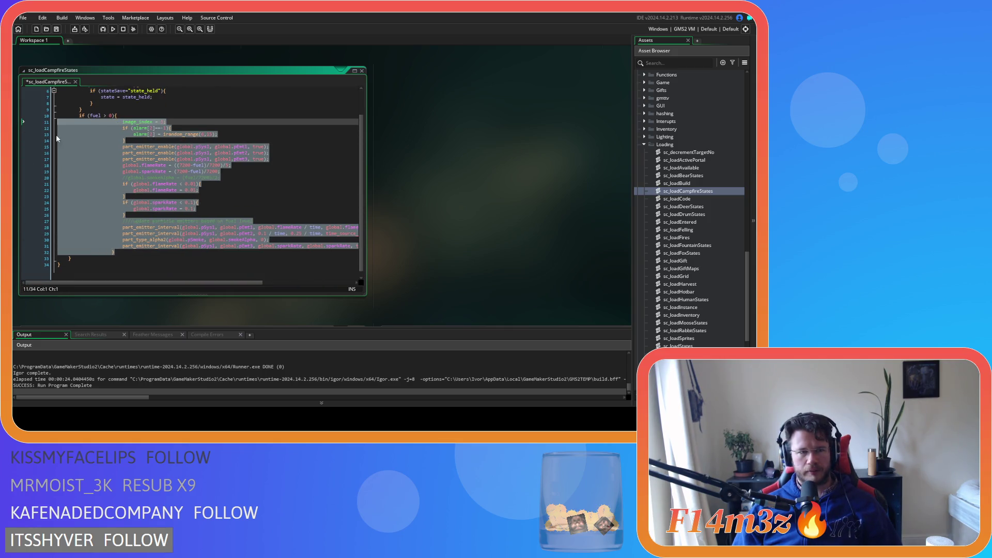
pyautogui.click(188, 161)
pyautogui.hotkey('ctrl', 's')
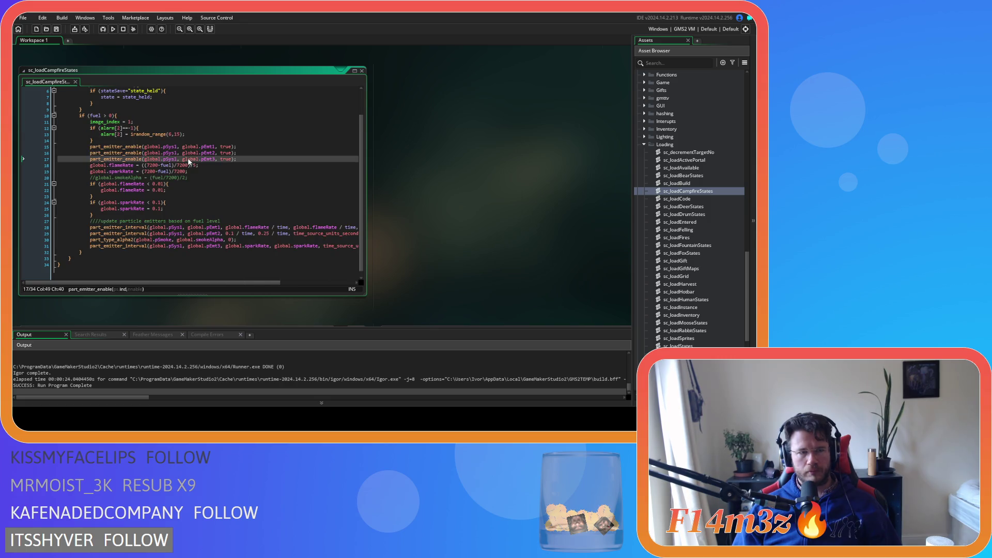
pyautogui.scroll(2, 193, 169)
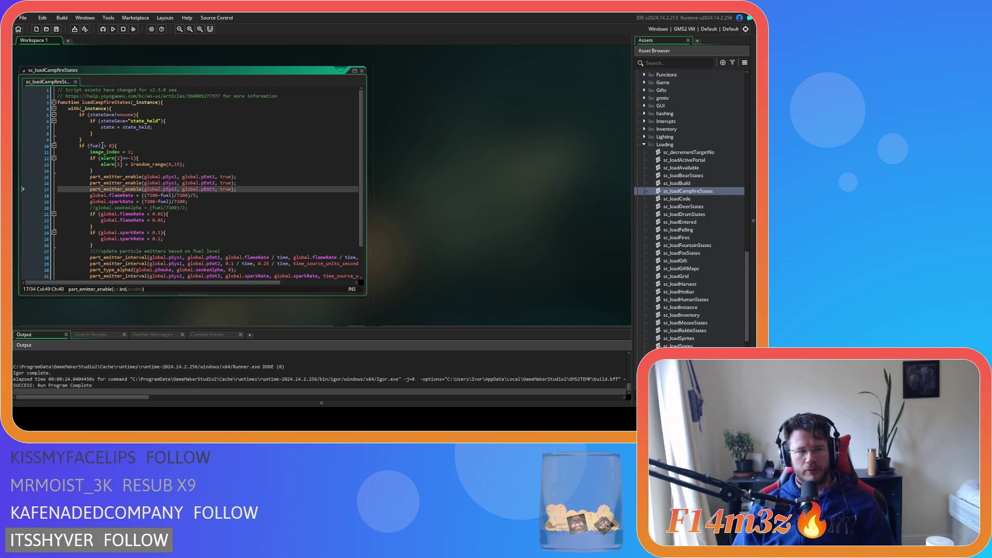
# Change the fuel condition to state!=state_held && fuel > 0.
pyautogui.moveTo(101, 127); pyautogui.dragTo(151, 128)
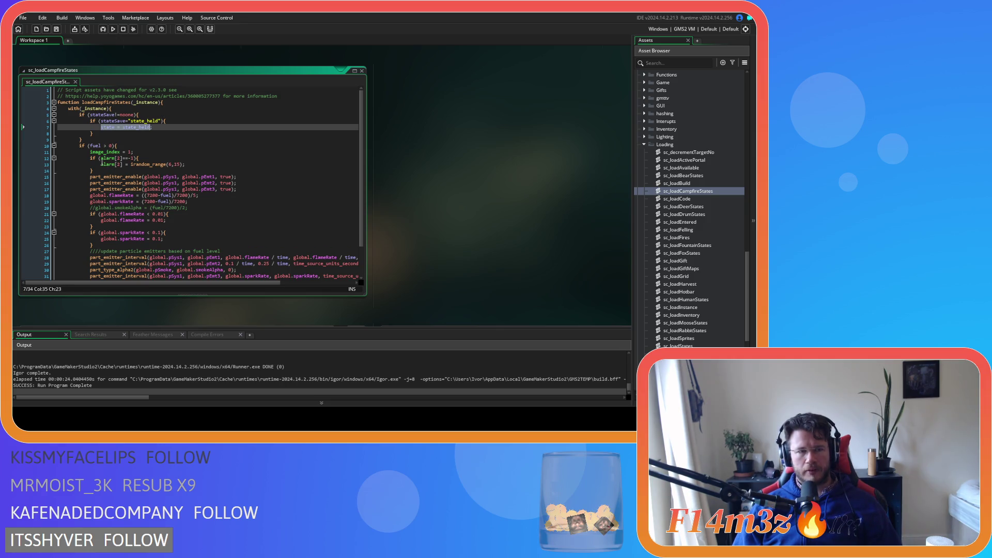
pyautogui.click(88, 145)
pyautogui.press('Return')
pyautogui.write('&&')
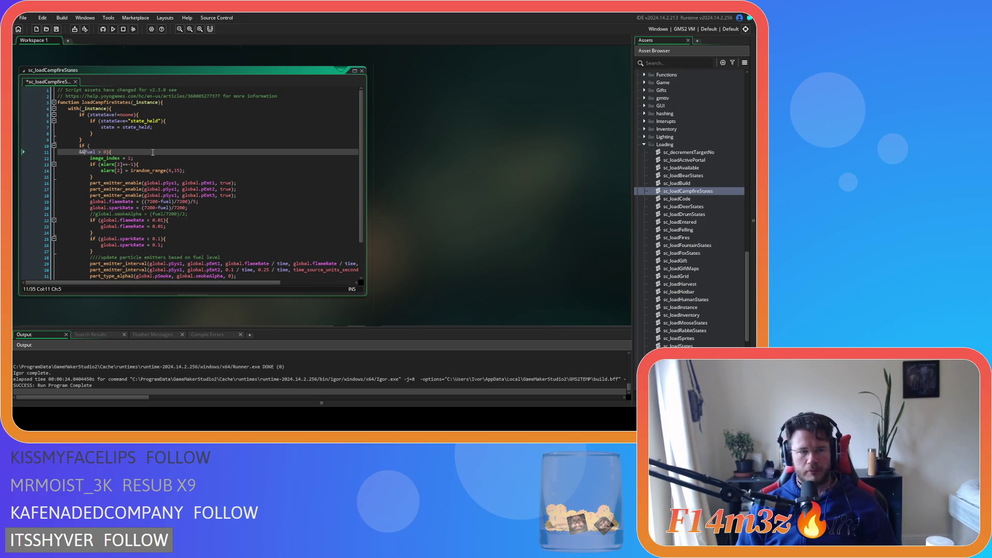
pyautogui.press('Up')
pyautogui.hotkey('ctrl', 'v')
pyautogui.hotkey('ctrl', 'Left')
pyautogui.hotkey('ctrl', 'Left')
pyautogui.write('!')
pyautogui.press('Left')
pyautogui.press('BackSpace')
pyautogui.press('Right')
pyautogui.press('Right')
pyautogui.press('Delete')
pyautogui.click(176, 144)
# Run the game with F5, end the test run, and run it again.
pyautogui.press('F5')
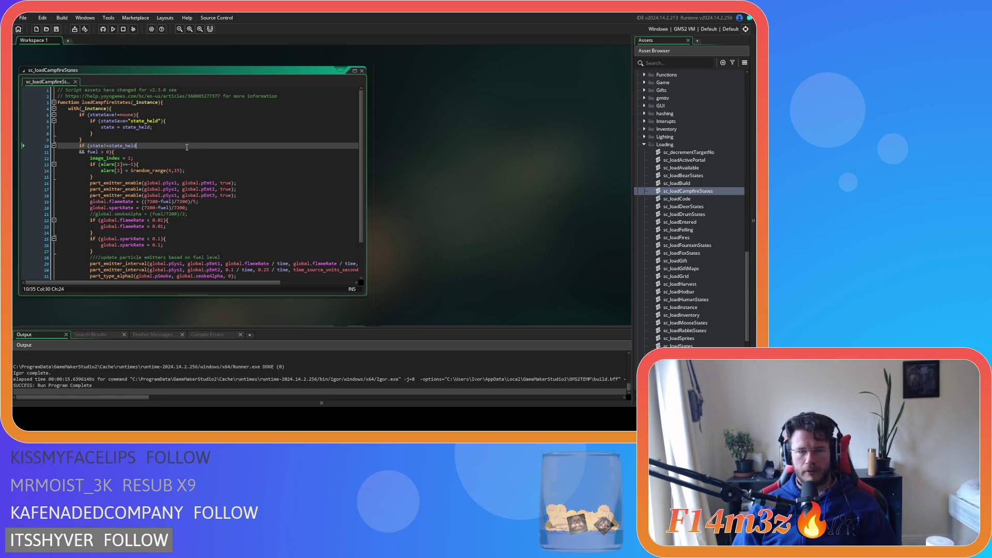
pyautogui.click(257, 178)
pyautogui.click(238, 162)
pyautogui.press('F5')
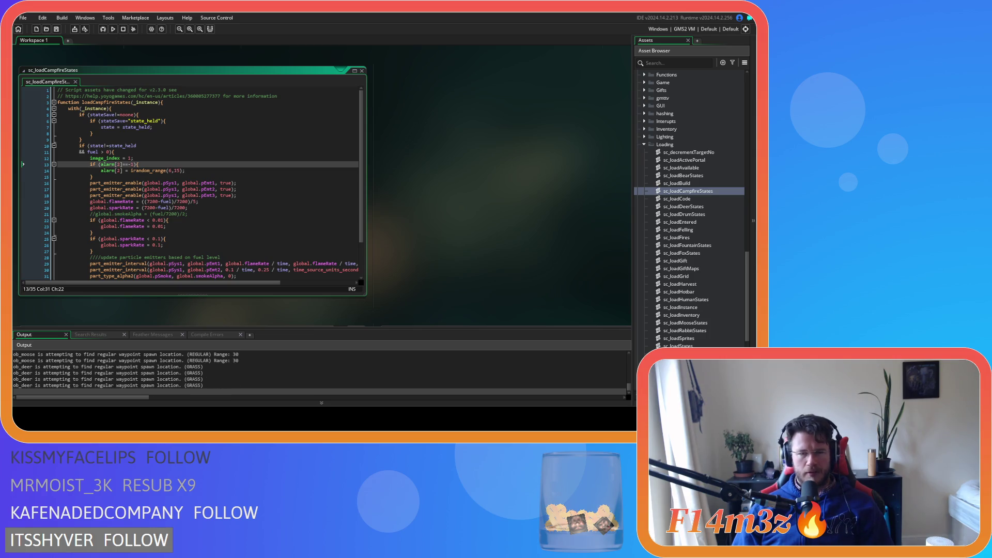
# After the run ends, put the caret on the pEmt2 enable line of the script.
pyautogui.click(231, 189)
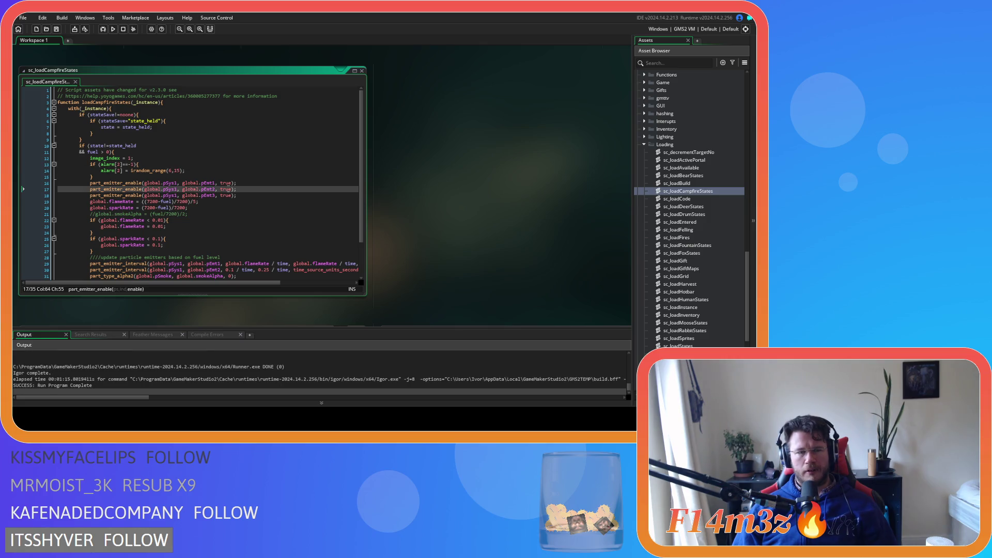
# Comment out the pEmt2 enable, part_type_alpha2 and pEmt2 interval lines, then save the script.
pyautogui.scroll(-3, 255, 200)
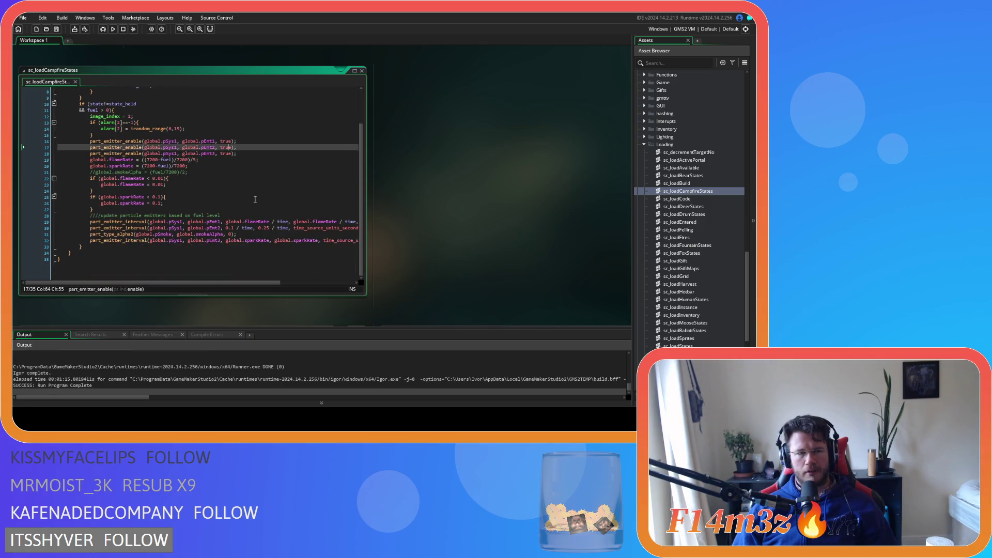
pyautogui.scroll(1, 250, 154)
pyautogui.click(250, 154)
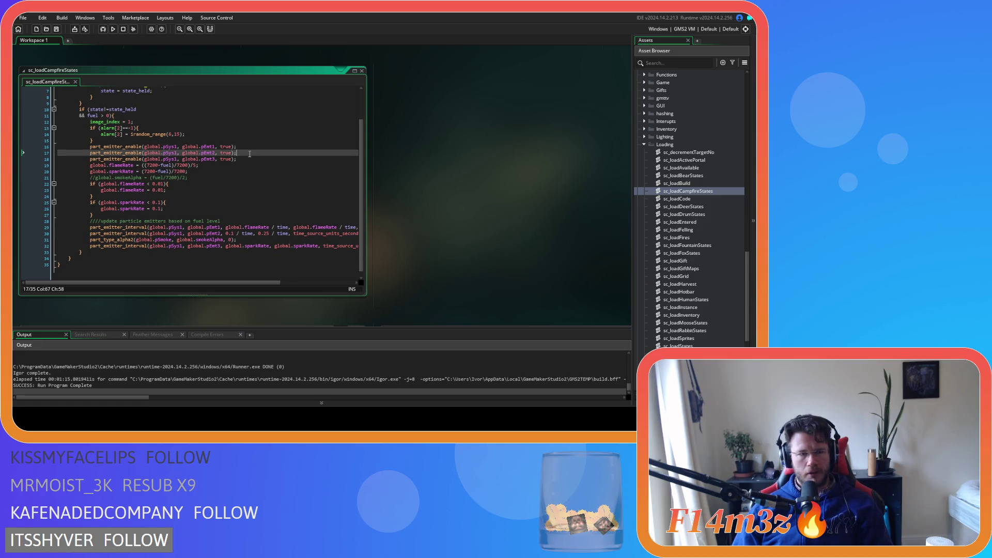
pyautogui.hotkey('ctrl', 'k')
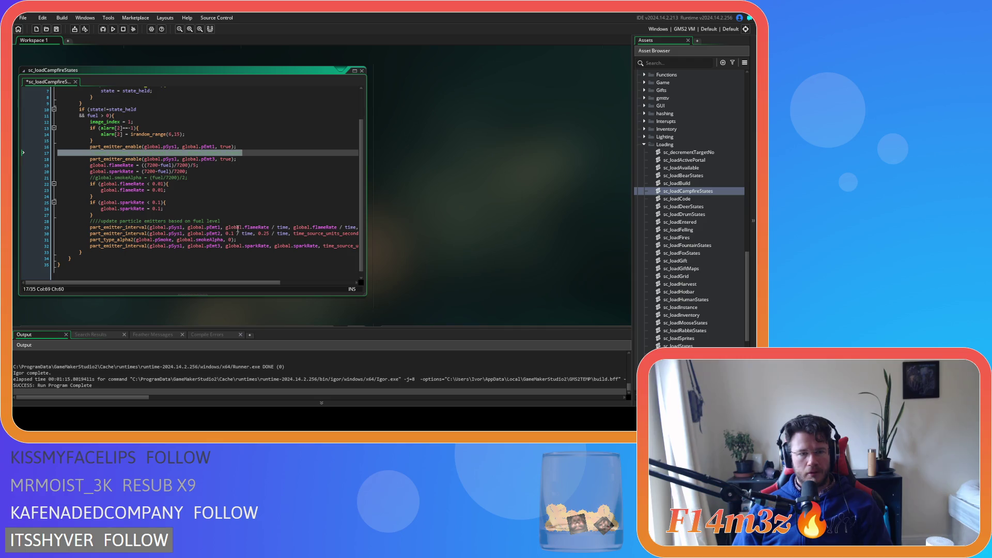
pyautogui.click(201, 175)
pyautogui.click(245, 240)
pyautogui.hotkey('ctrl', 'k')
pyautogui.click(245, 233)
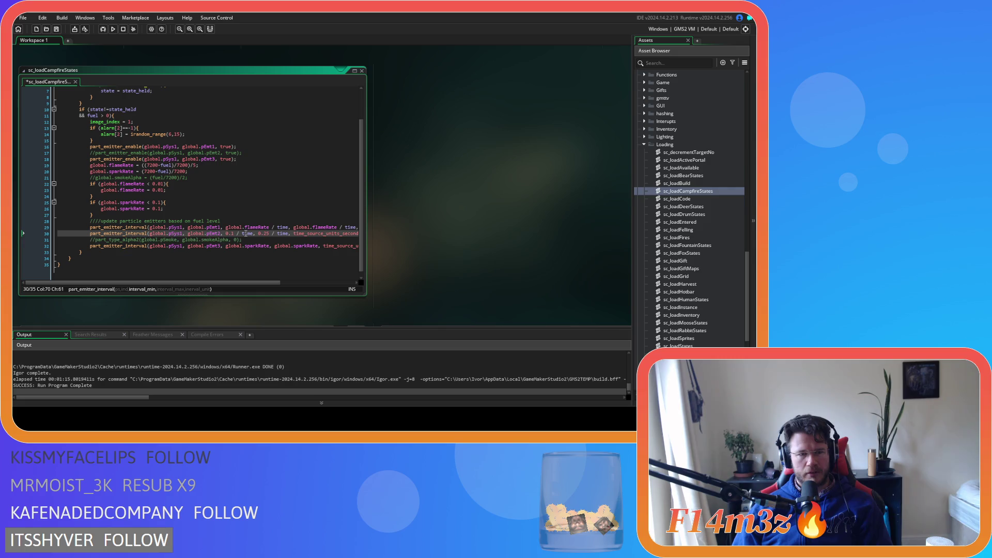
pyautogui.tripleClick(245, 234)
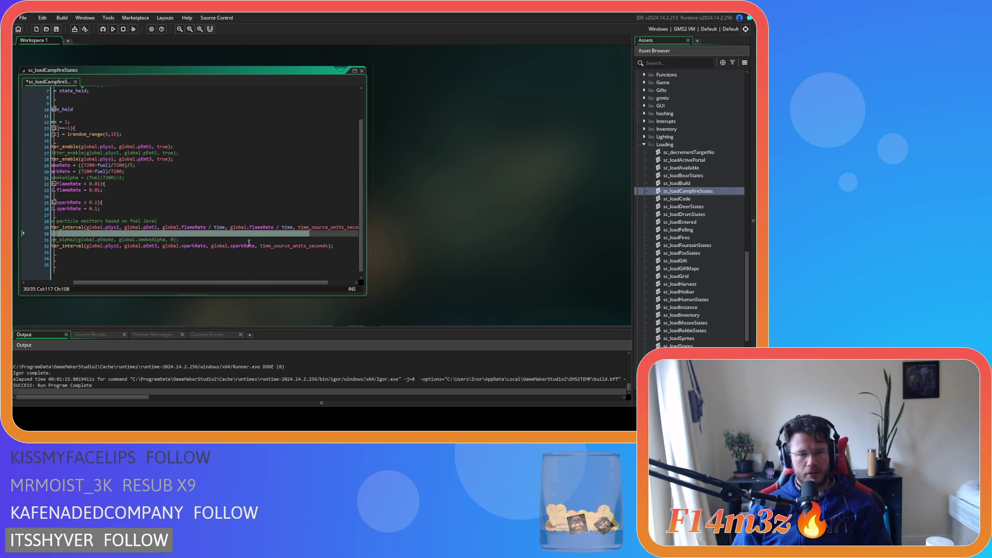
pyautogui.press('Down')
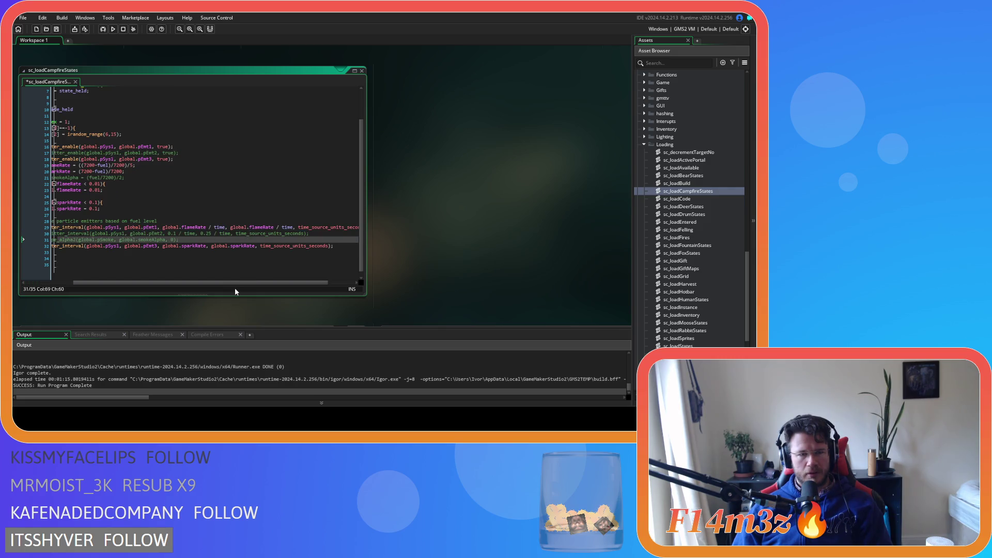
pyautogui.click(185, 276)
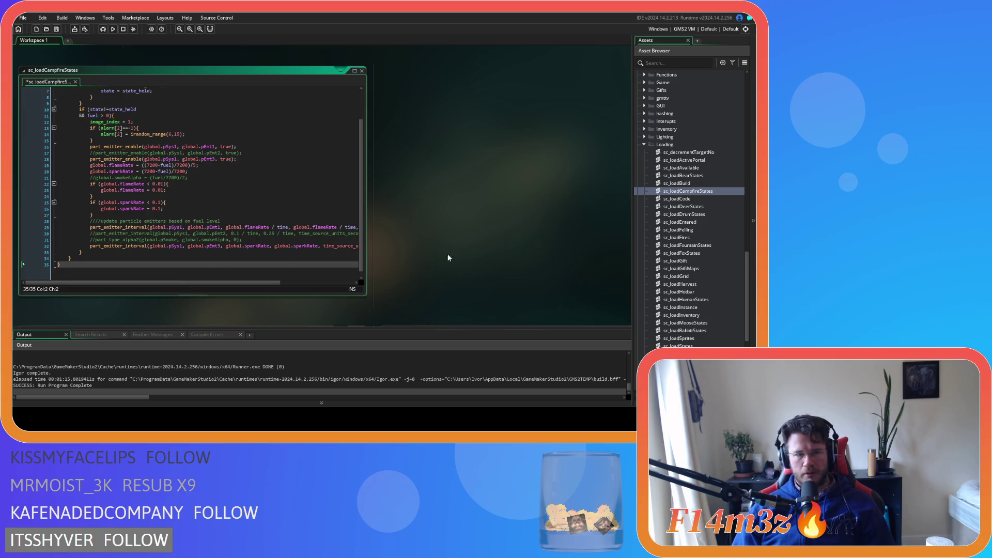
pyautogui.hotkey('ctrl', 's')
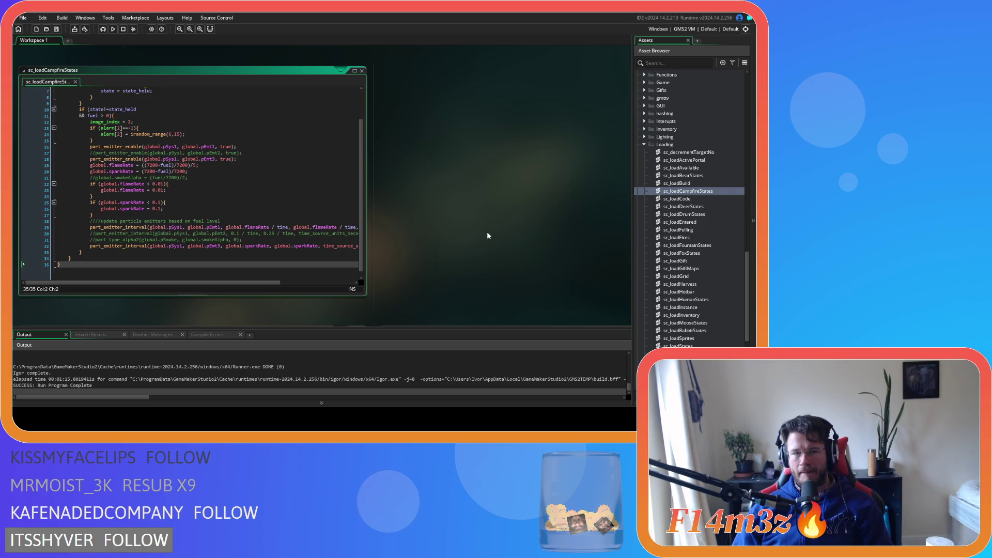
# Open the ob_controller object from the Asset Browser.
pyautogui.scroll(10, 693, 233)
pyautogui.scroll(6, 683, 215)
pyautogui.doubleClick(677, 136)
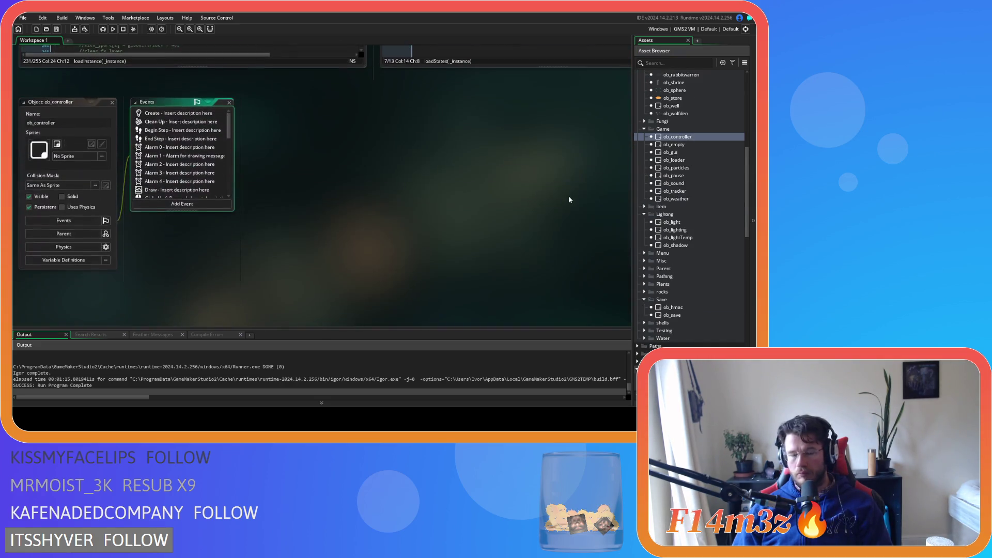
# Read through ob_controller's Create event code, including the requiredCampfires settings.
pyautogui.click(179, 110)
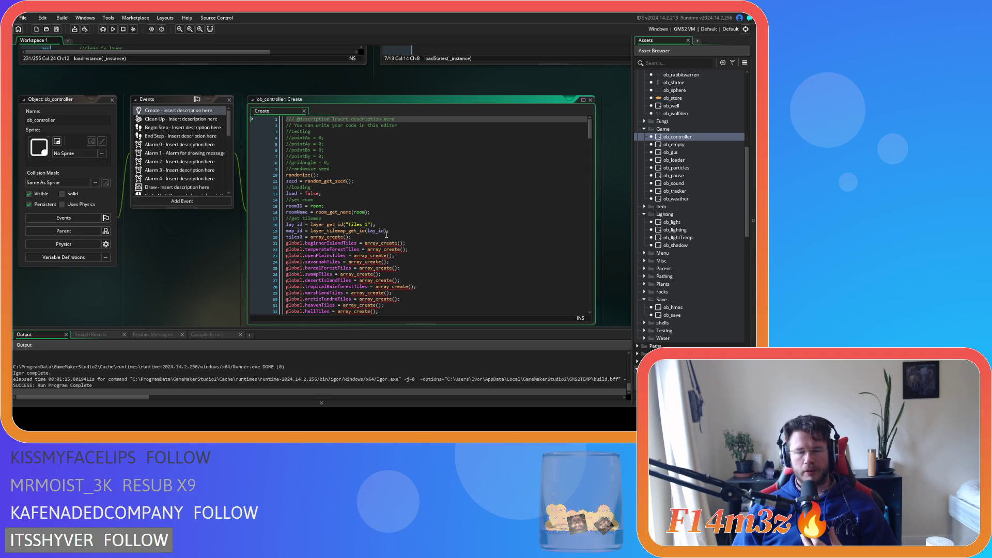
pyautogui.scroll(-3, 393, 230)
pyautogui.scroll(-20, 386, 234)
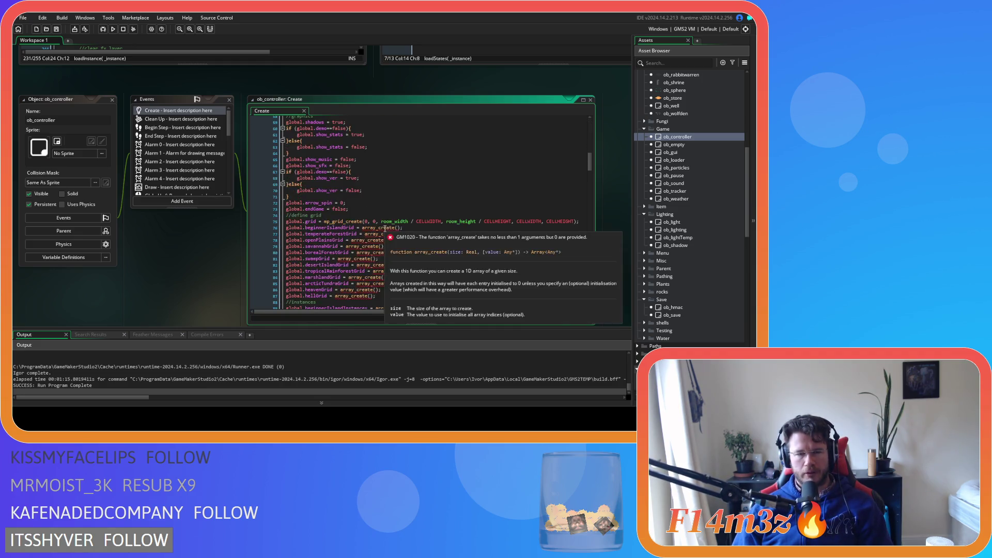
pyautogui.scroll(-20, 385, 228)
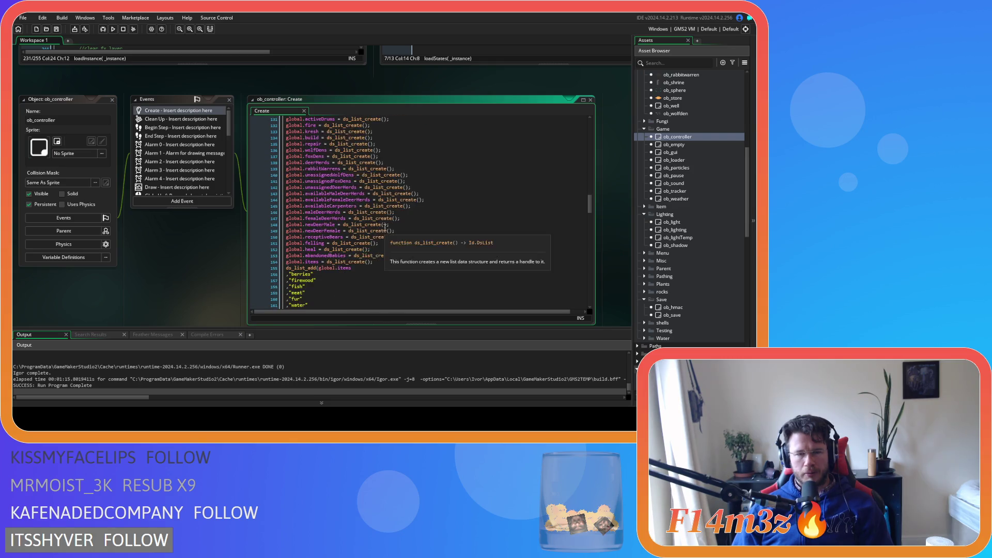
pyautogui.scroll(-6, 386, 227)
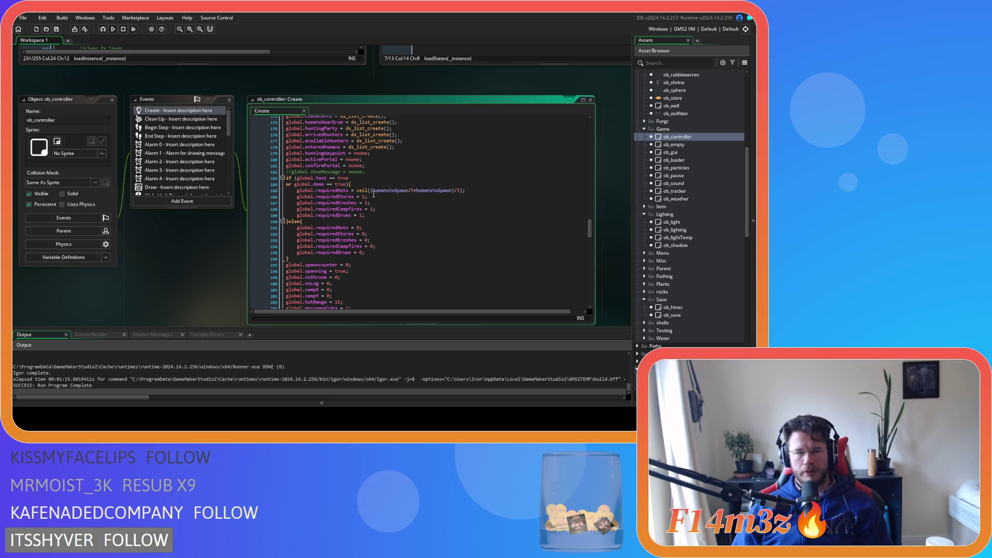
pyautogui.click(385, 202)
pyautogui.scroll(-15, 408, 207)
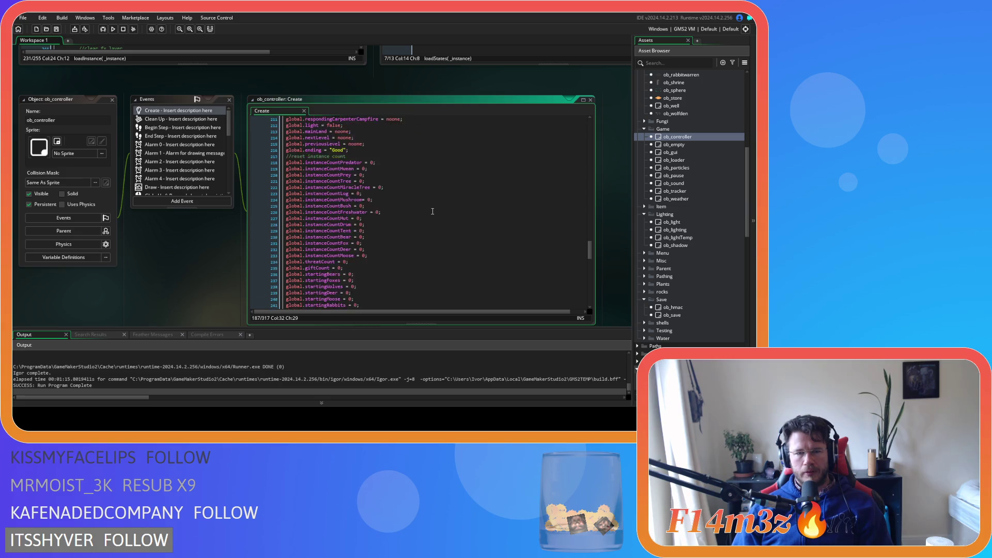
# Close the ob_controller editor, collapse the Game folder, and open ob_campfire.
pyautogui.hotkey('ctrl', 'w')
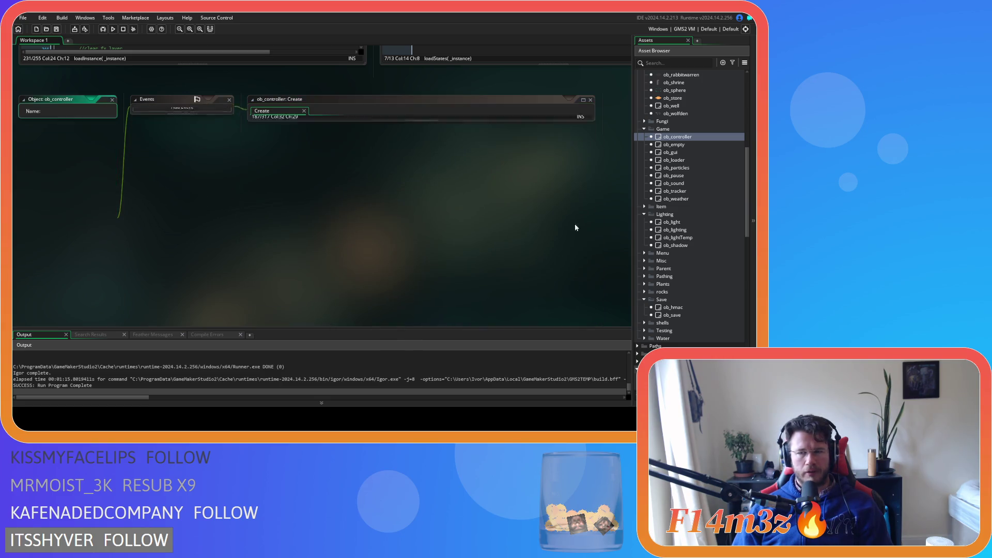
pyautogui.click(643, 129)
pyautogui.scroll(7, 683, 153)
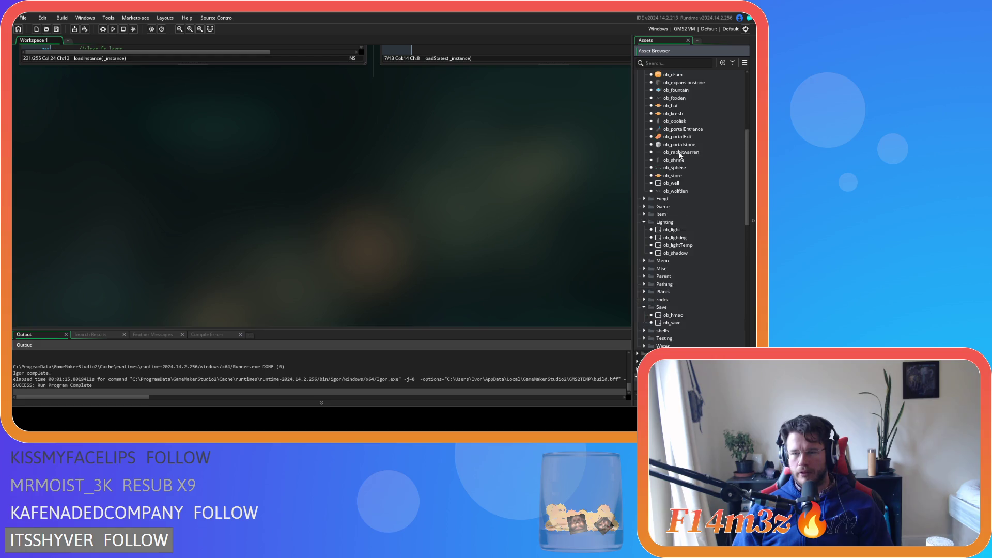
pyautogui.doubleClick(683, 153)
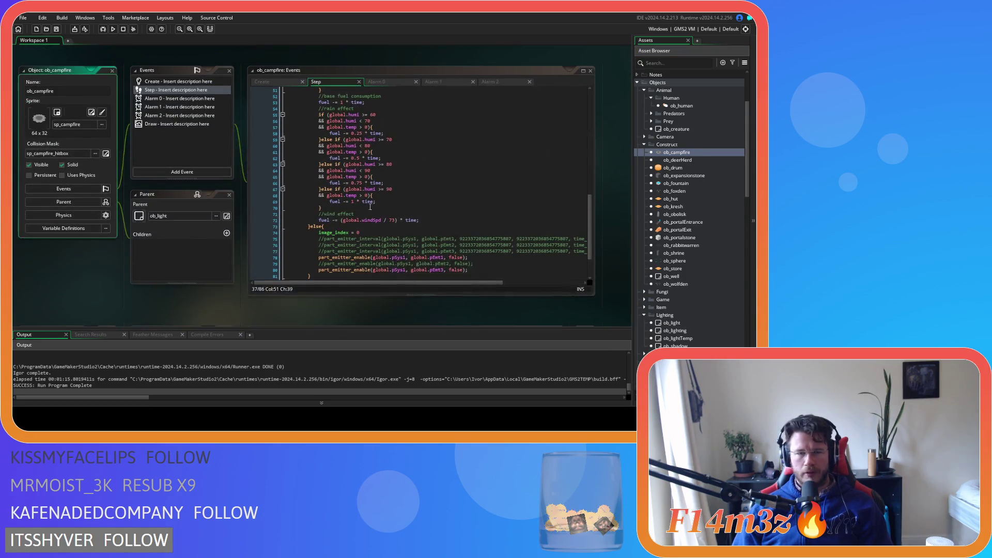
# Comment out the smokeAlpha assignment in ob_campfire's Step event and save.
pyautogui.scroll(8, 402, 212)
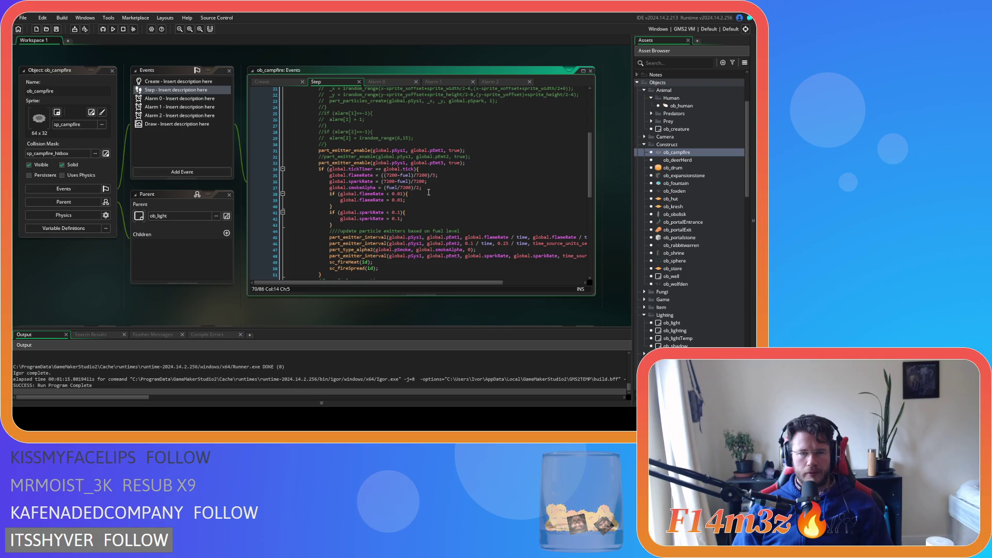
pyautogui.scroll(-8, 428, 189)
pyautogui.scroll(1, 449, 217)
pyautogui.click(492, 220)
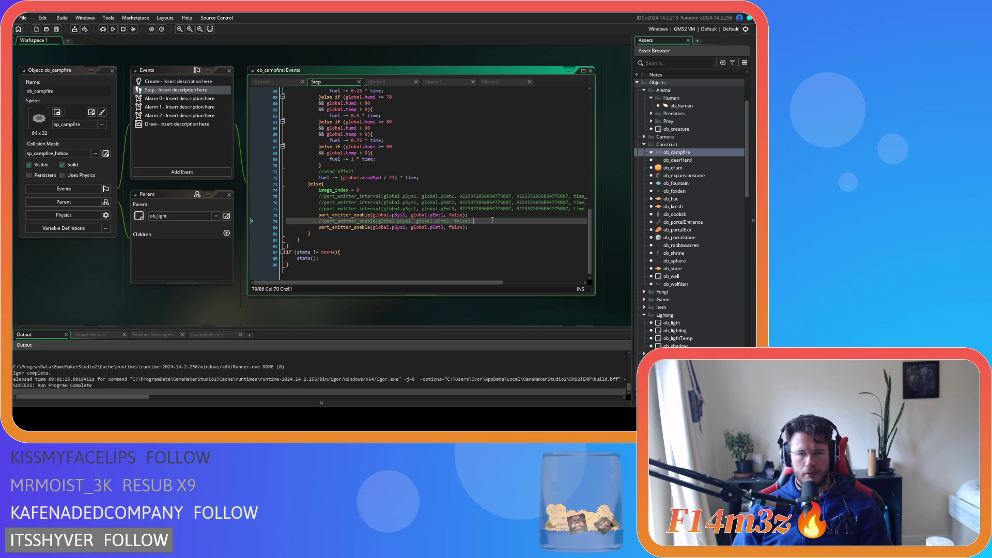
pyautogui.scroll(13, 486, 214)
pyautogui.scroll(1, 471, 204)
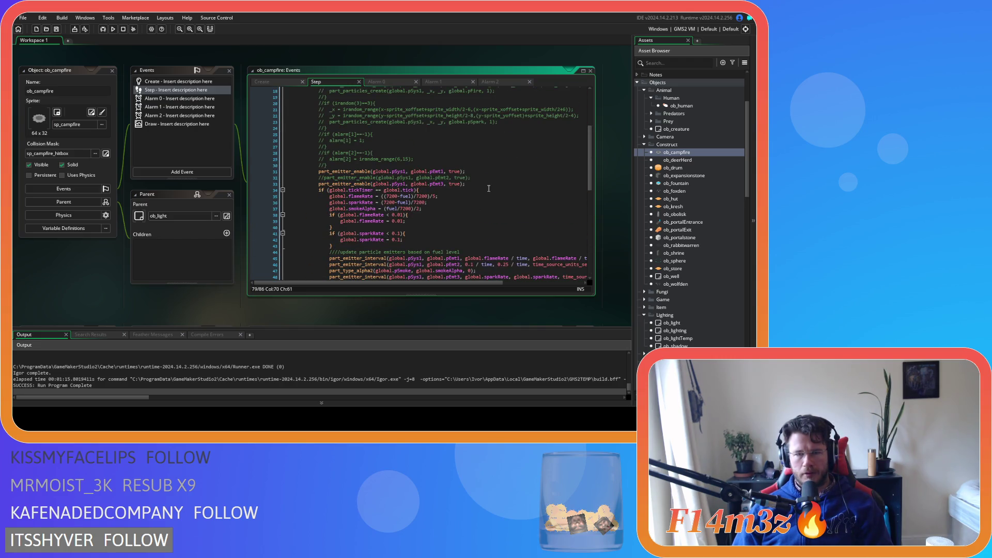
pyautogui.scroll(-3, 488, 188)
pyautogui.click(442, 146)
pyautogui.hotkey('ctrl', 'k')
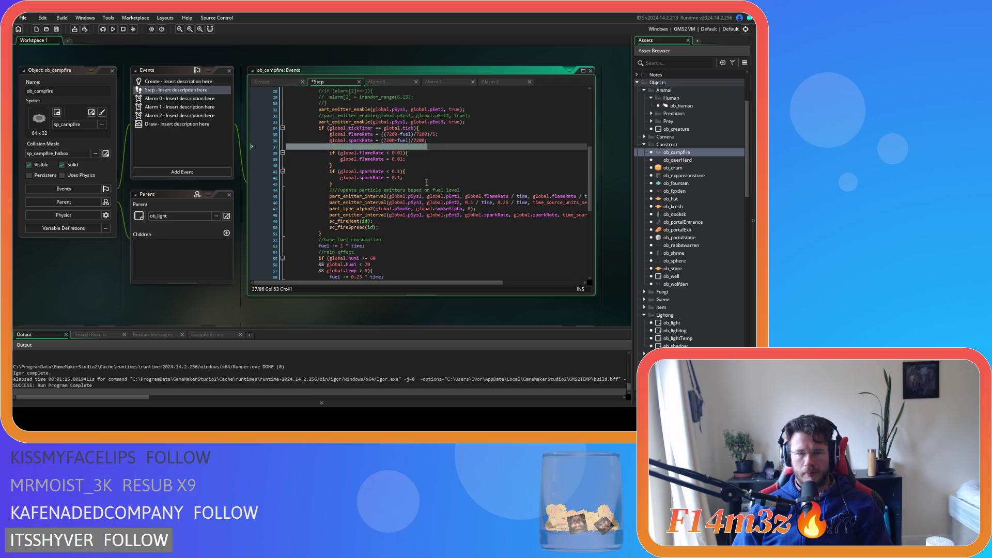
pyautogui.click(469, 202)
pyautogui.hscroll(3, 482, 209)
pyautogui.click(484, 210)
pyautogui.hotkey('ctrl', 's')
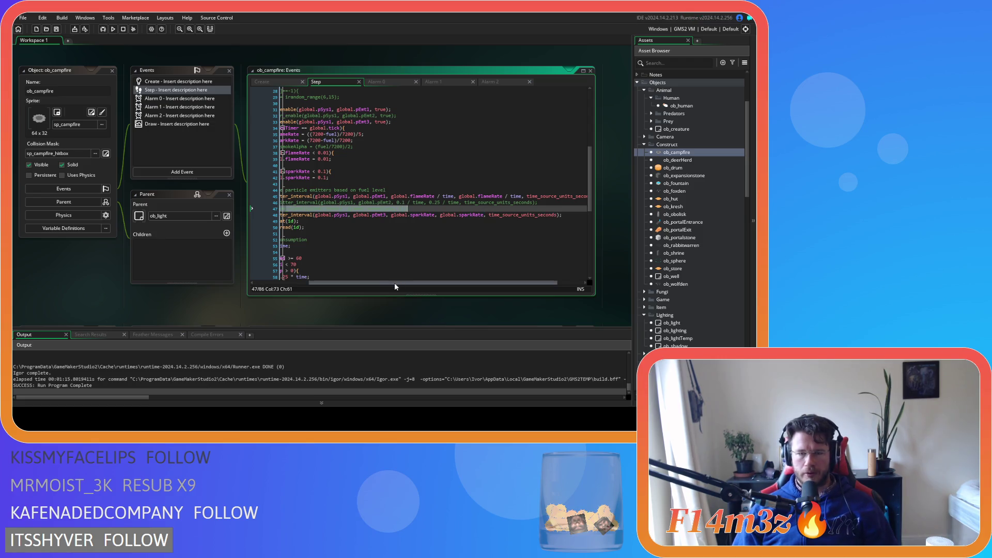
# Uncomment the alarm[2] timer block and bring up the Alarm 2 event code.
pyautogui.moveTo(394, 283); pyautogui.dragTo(339, 283)
pyautogui.scroll(4, 402, 140)
pyautogui.moveTo(330, 180); pyautogui.dragTo(313, 169)
pyautogui.hotkey('ctrl', 'k')
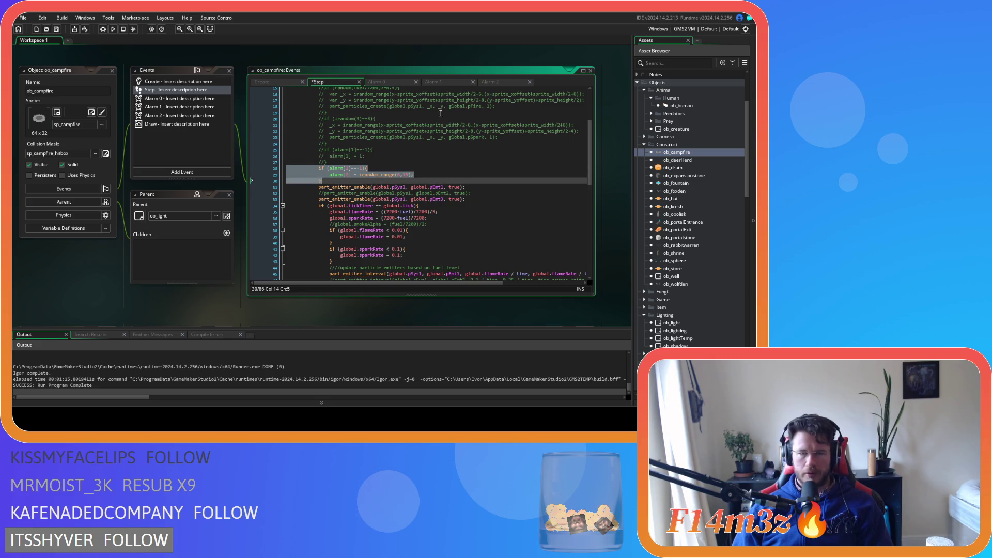
pyautogui.click(493, 81)
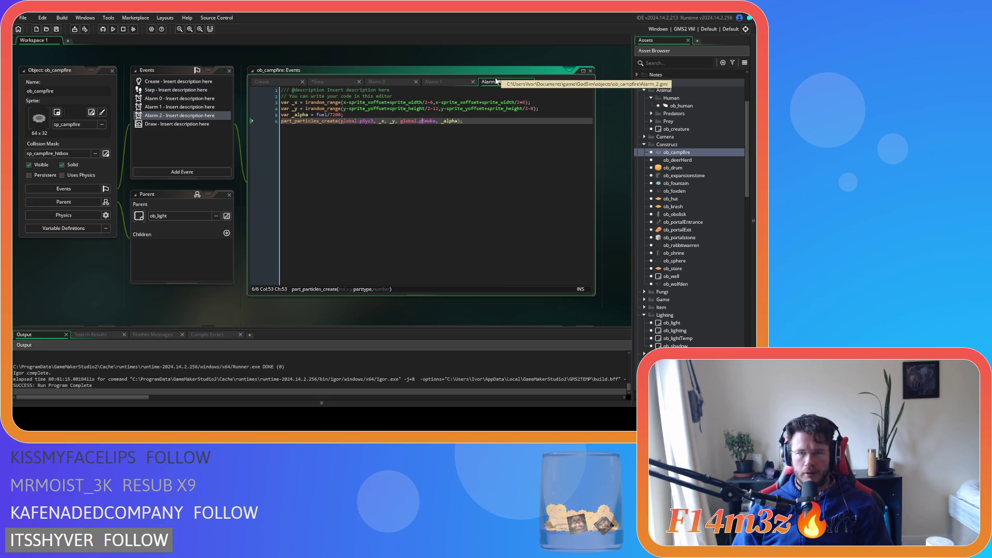
# Change the Alarm 2 _alpha to (fuel/7200)/2, save, and build and run the game.
pyautogui.click(528, 143)
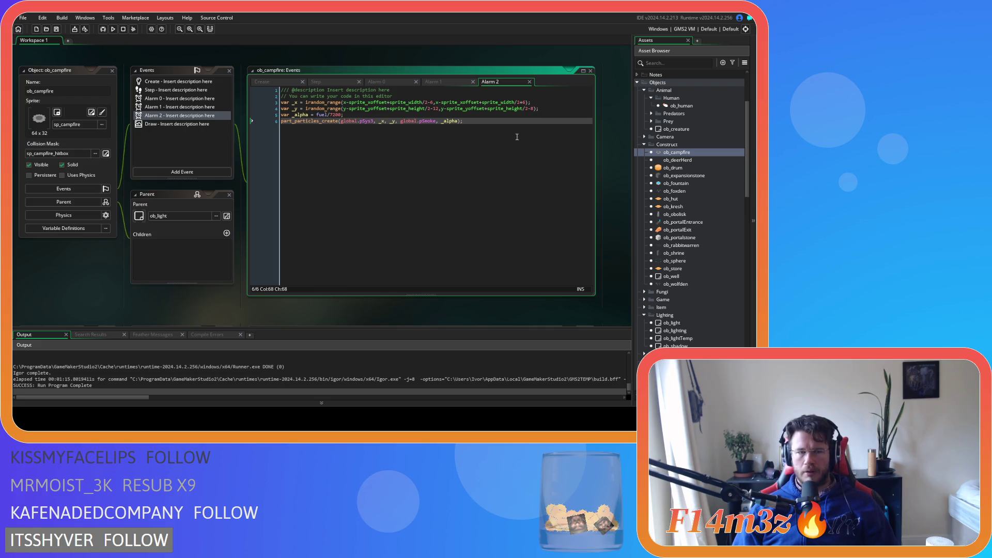
pyautogui.click(337, 114)
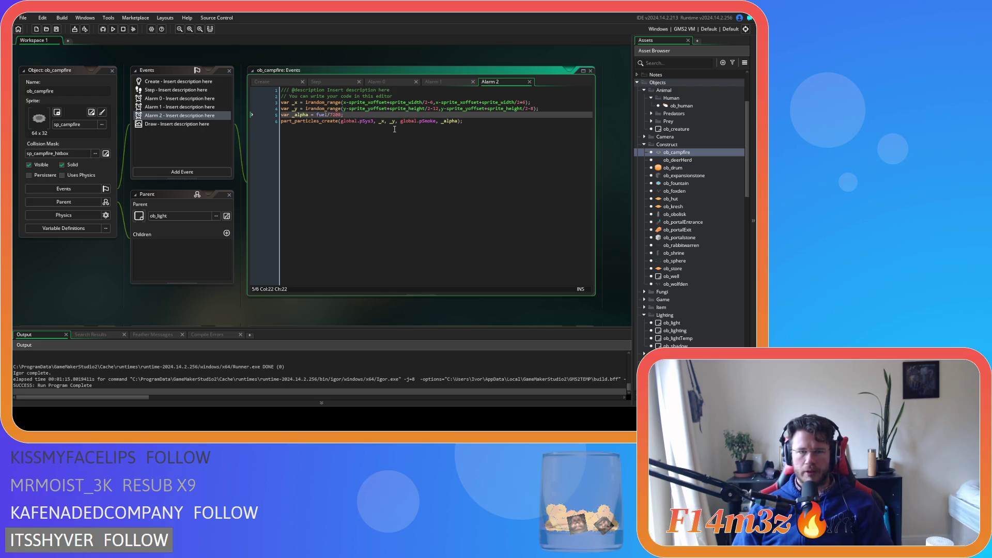
pyautogui.click(317, 114)
pyautogui.write('(')
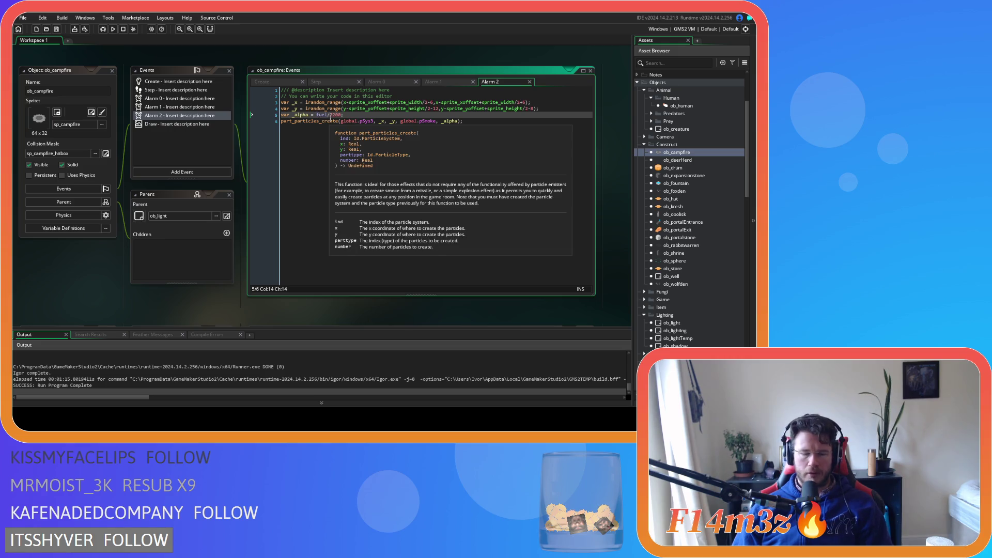
pyautogui.click(345, 115)
pyautogui.write(')/2')
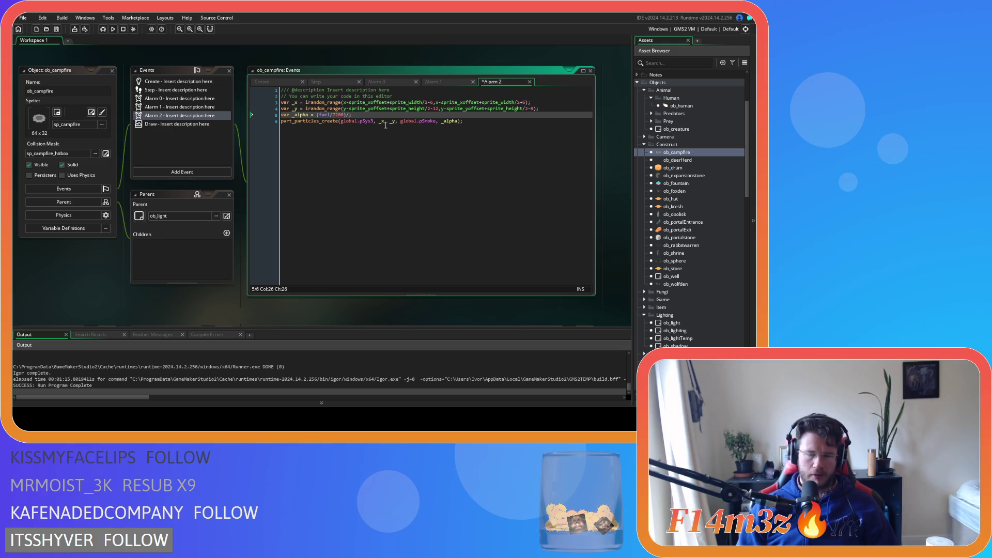
pyautogui.hotkey('ctrl', 's')
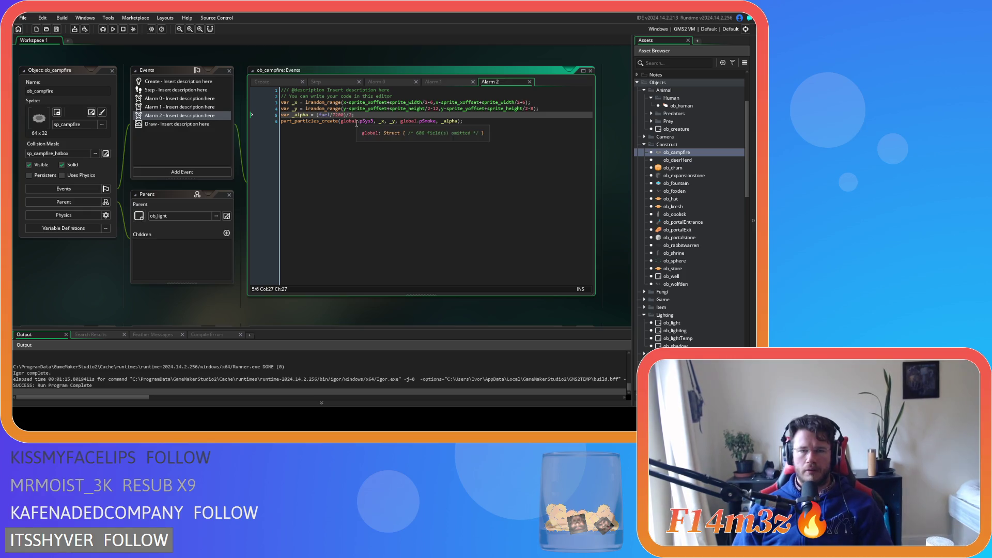
pyautogui.click(488, 129)
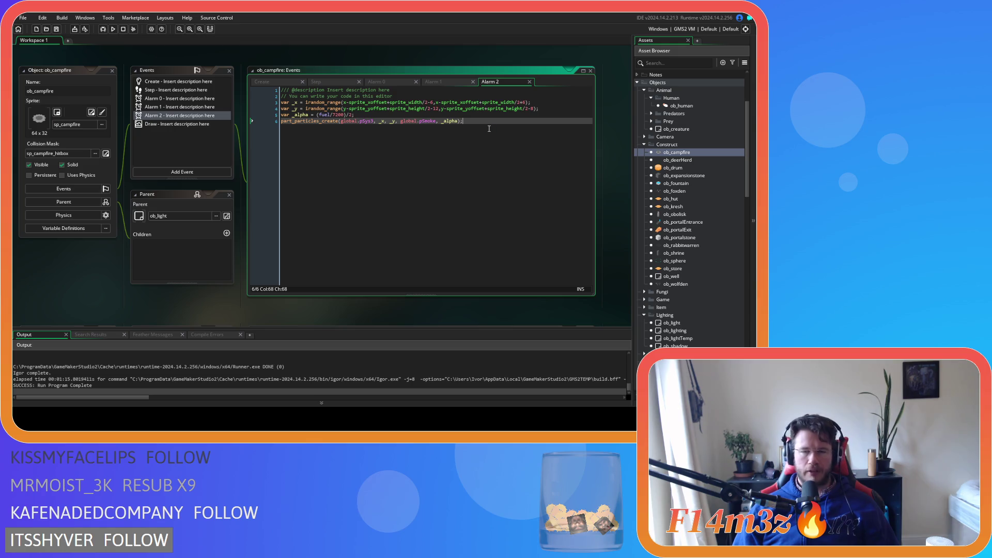
pyautogui.press('F5')
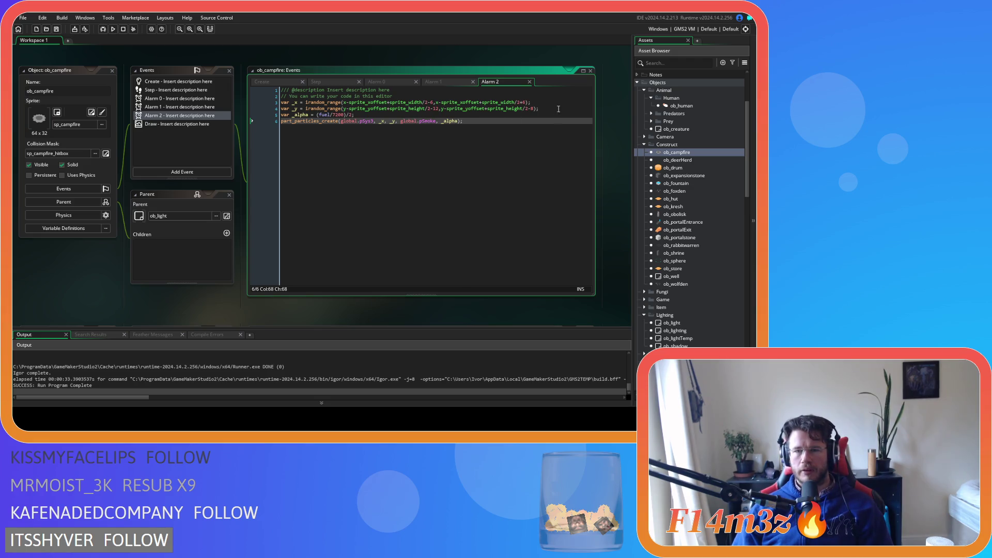
# While the game runs, review the _alpha line and the pSmoke particle call's arguments.
pyautogui.click(514, 117)
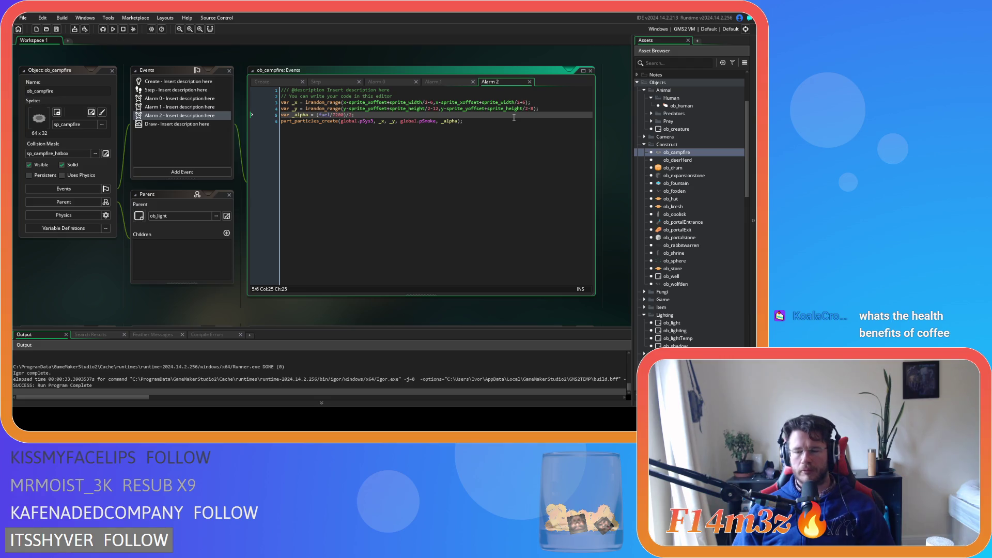
pyautogui.moveTo(385, 109)
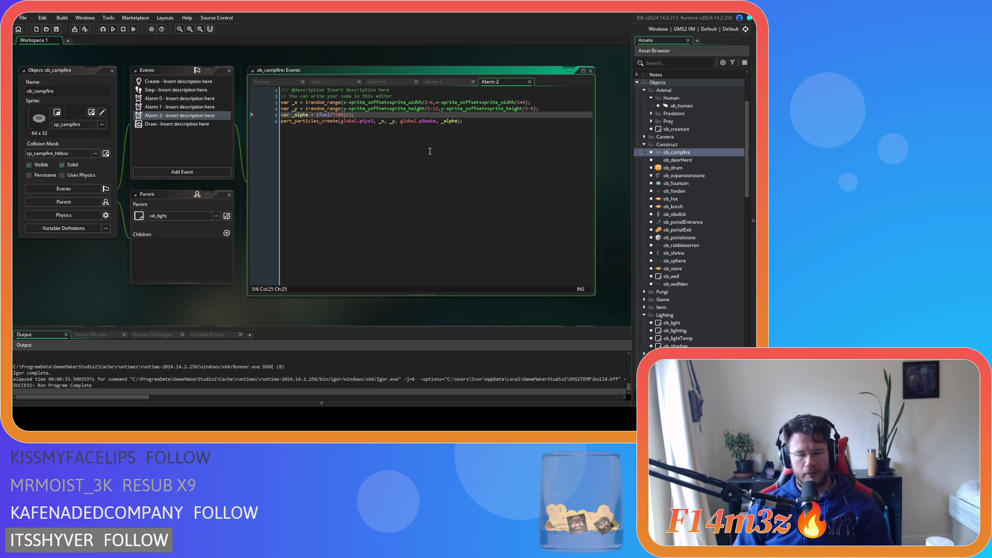
pyautogui.click(427, 180)
# Review the Alarm 2 _alpha and pSmoke particle-creation lines, then bring up the Alarm 1 code.
pyautogui.click(482, 179)
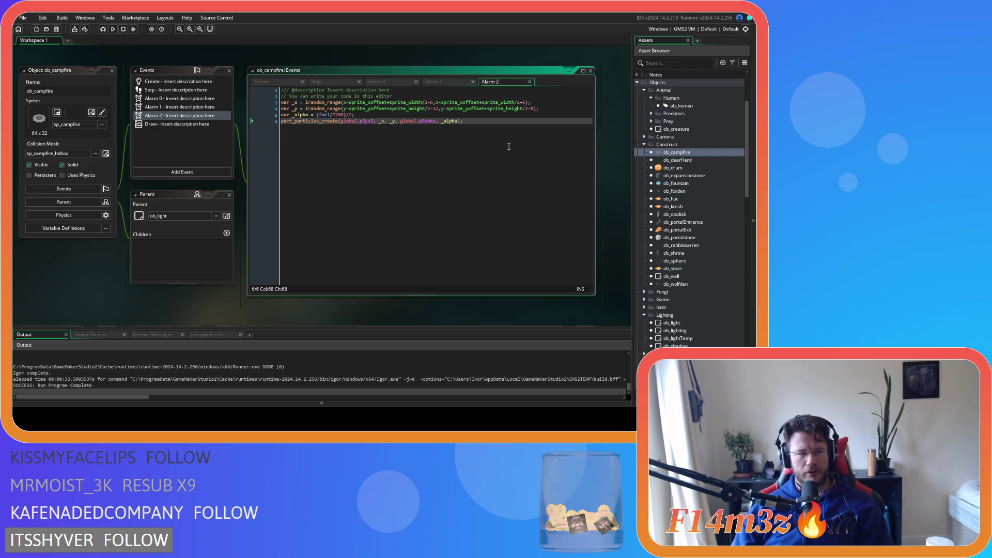
pyautogui.click(430, 203)
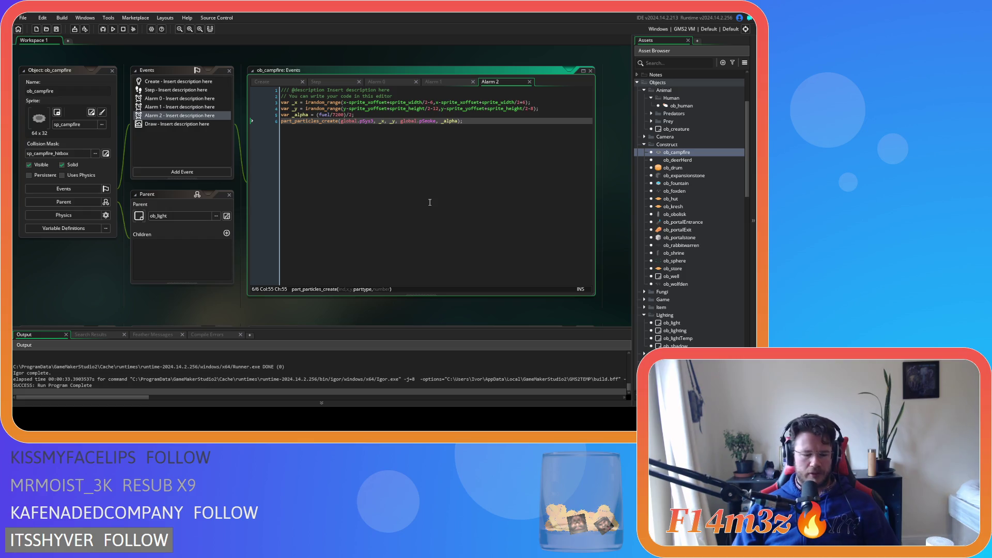
pyautogui.click(481, 131)
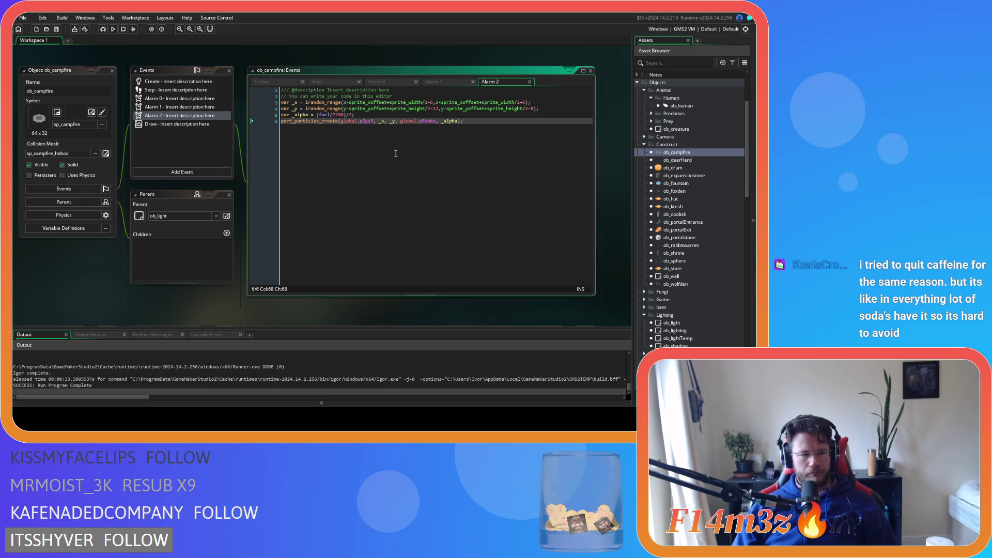
pyautogui.press('Left')
pyautogui.press('Left')
pyautogui.press('Left')
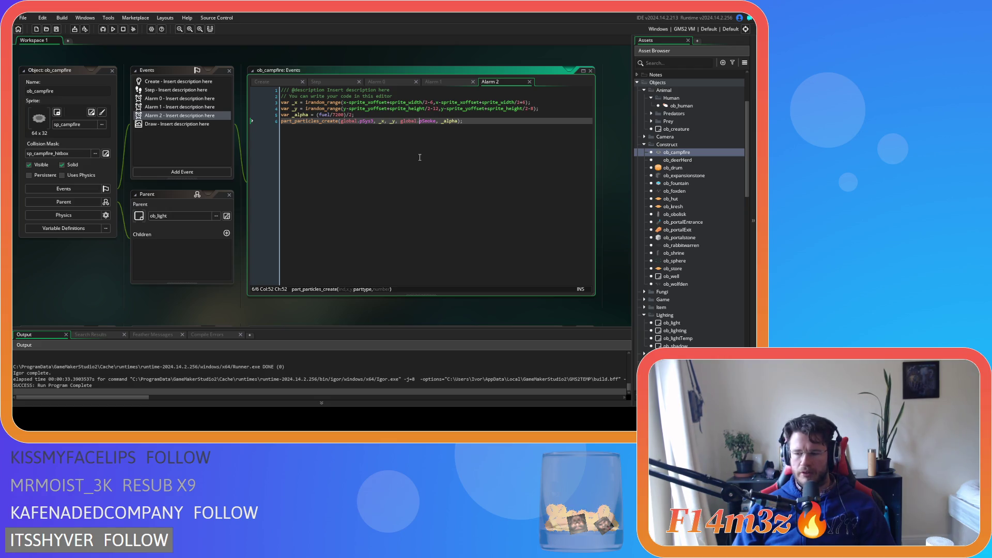
pyautogui.click(471, 146)
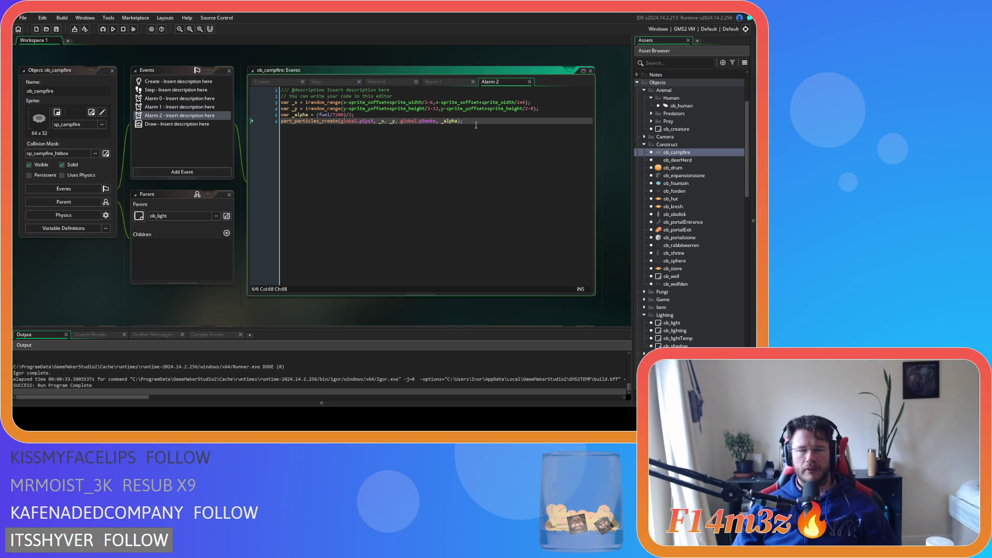
pyautogui.press('Up')
pyautogui.click(481, 129)
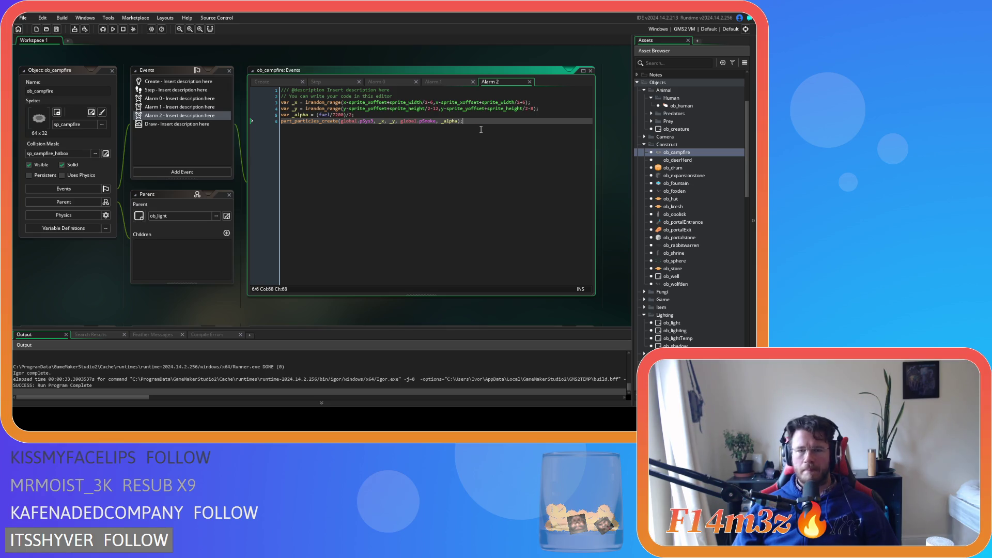
pyautogui.press('Up')
pyautogui.press('Up')
pyautogui.click(478, 128)
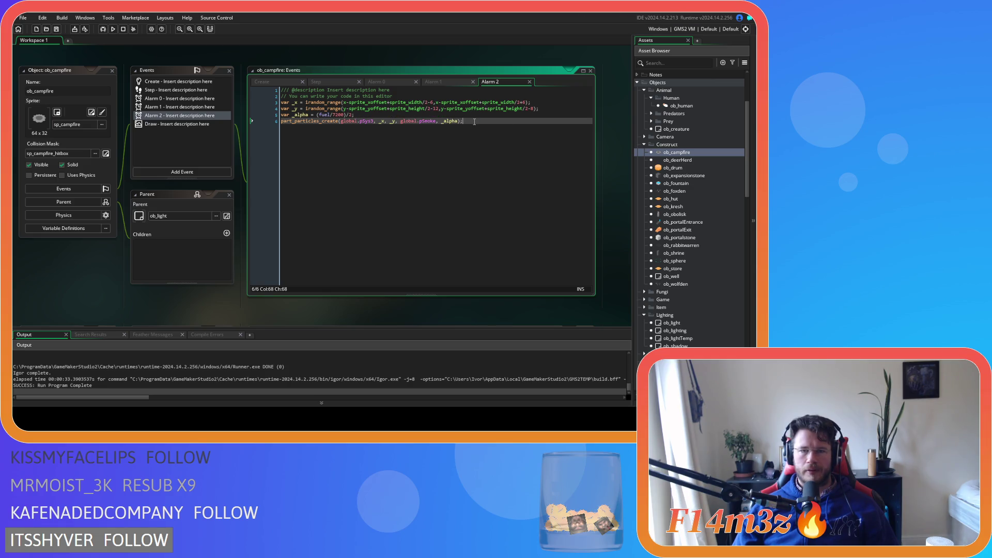
pyautogui.moveTo(392, 109)
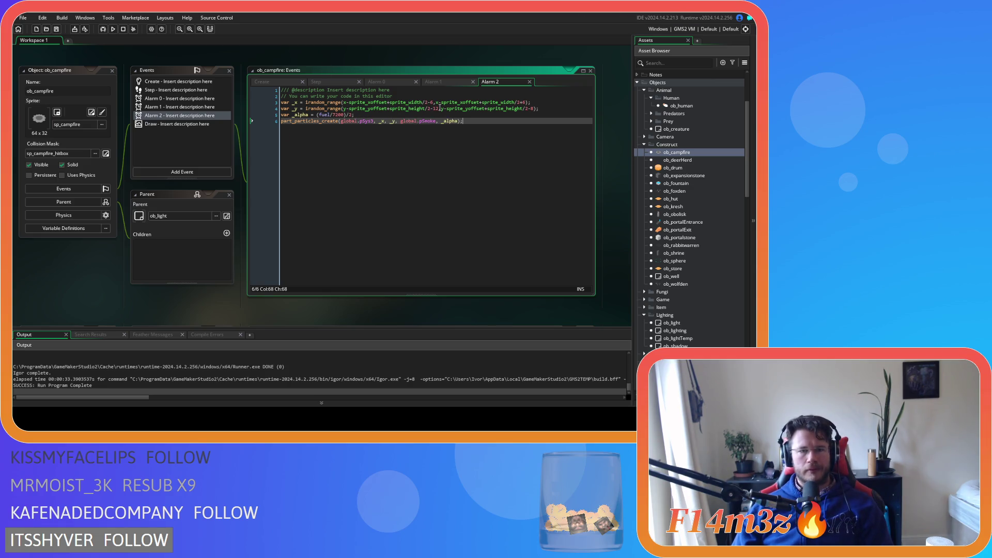
pyautogui.click(361, 114)
pyautogui.click(479, 138)
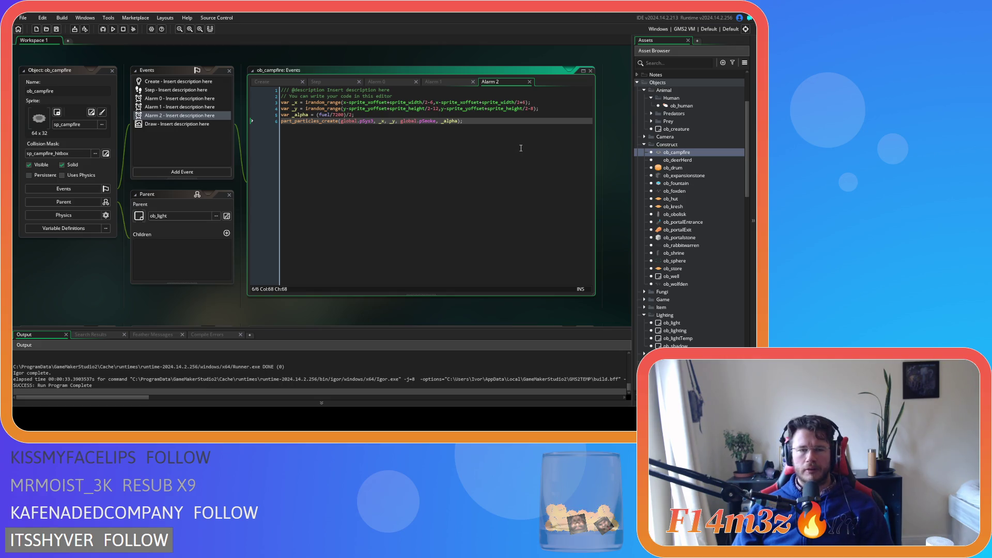
pyautogui.click(372, 117)
pyautogui.click(489, 128)
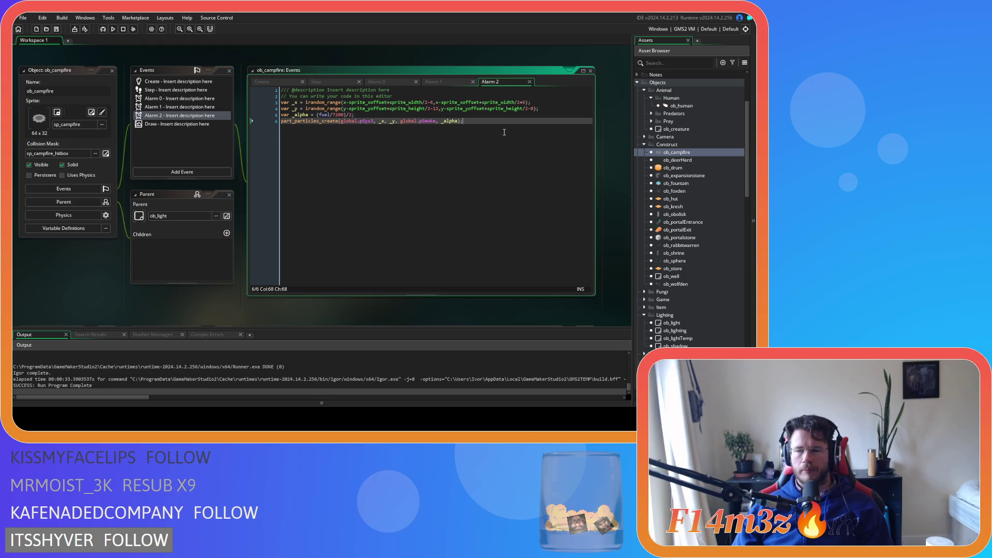
pyautogui.click(449, 82)
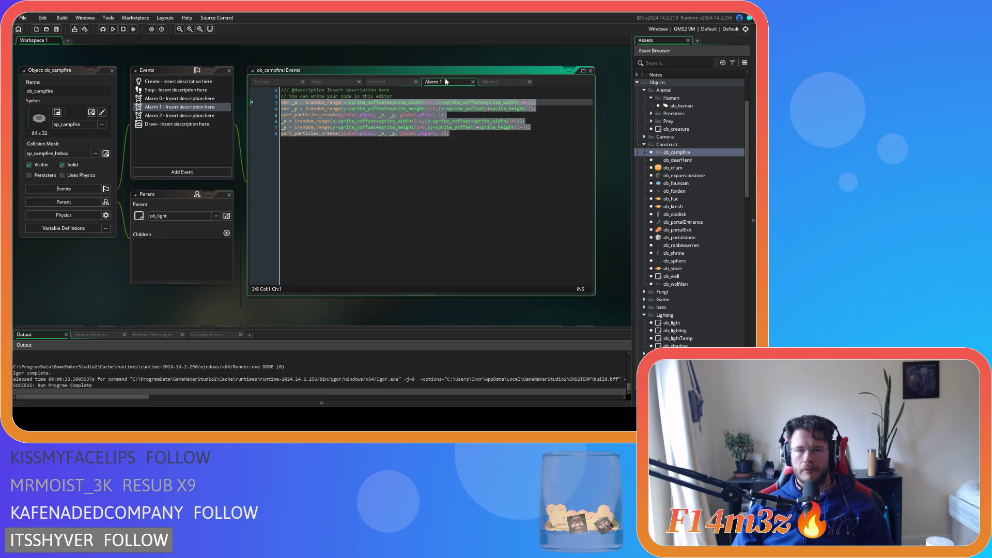
# Look over the Alarm 0 and Alarm 1 code, then return to the Step event.
pyautogui.click(377, 80)
pyautogui.click(429, 83)
pyautogui.click(389, 80)
pyautogui.click(457, 82)
pyautogui.click(327, 81)
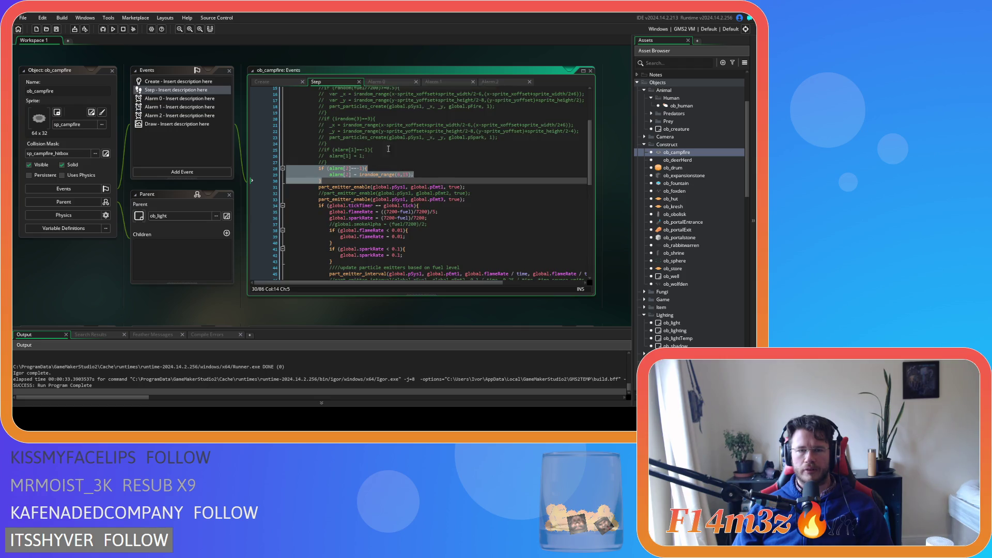
# Build and run the game with the restored alarm[2] timer block.
pyautogui.click(426, 174)
pyautogui.scroll(-3, 425, 172)
pyautogui.scroll(5, 425, 173)
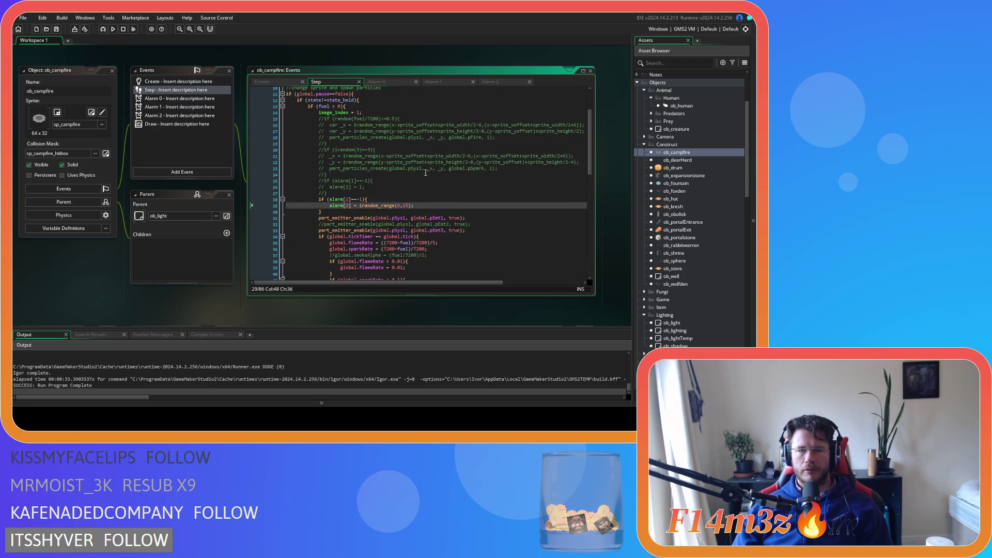
pyautogui.press('F5')
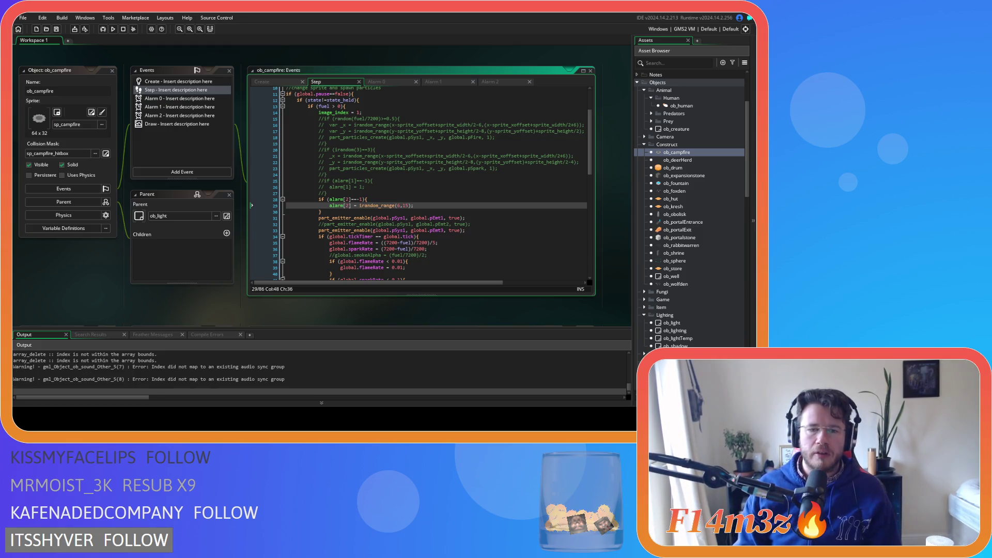
pyautogui.click(395, 211)
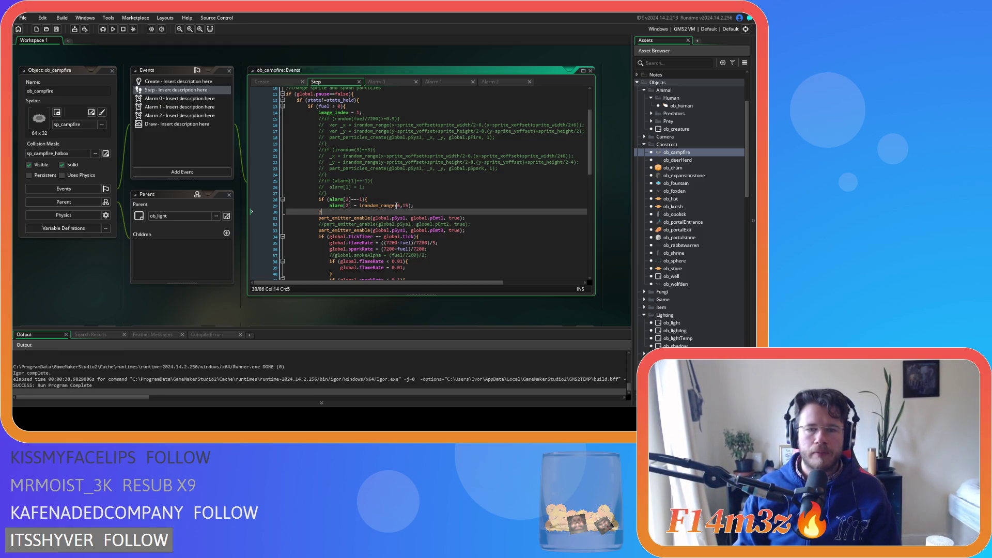
# Step from Alarm 2 back through Alarm 1 and Alarm 0 to the Step code, reviewing its pEmt1/pEmt3 emitter logic.
pyautogui.click(494, 82)
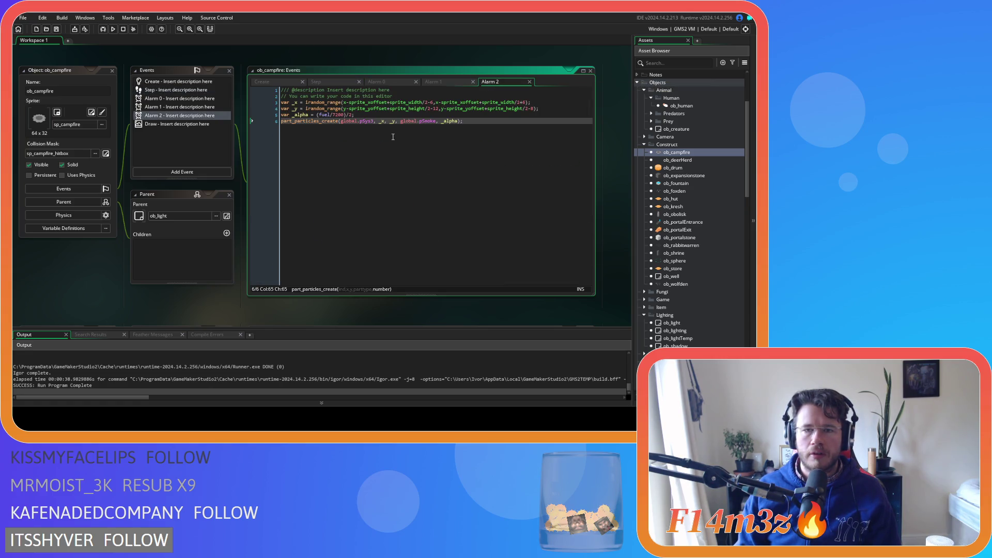
pyautogui.click(429, 81)
pyautogui.click(387, 81)
pyautogui.click(335, 81)
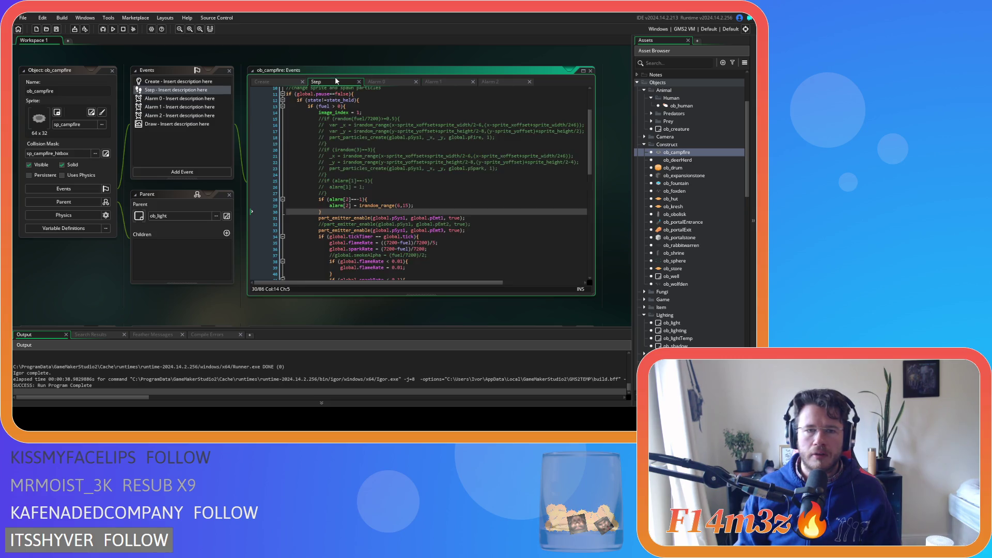
pyautogui.scroll(-1, 361, 177)
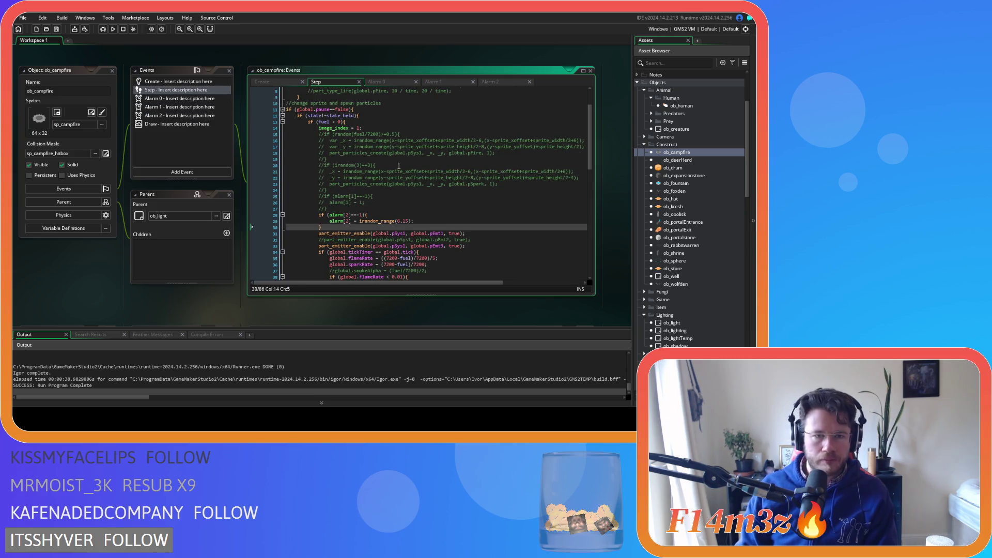
pyautogui.scroll(-2, 424, 178)
pyautogui.scroll(-3, 446, 193)
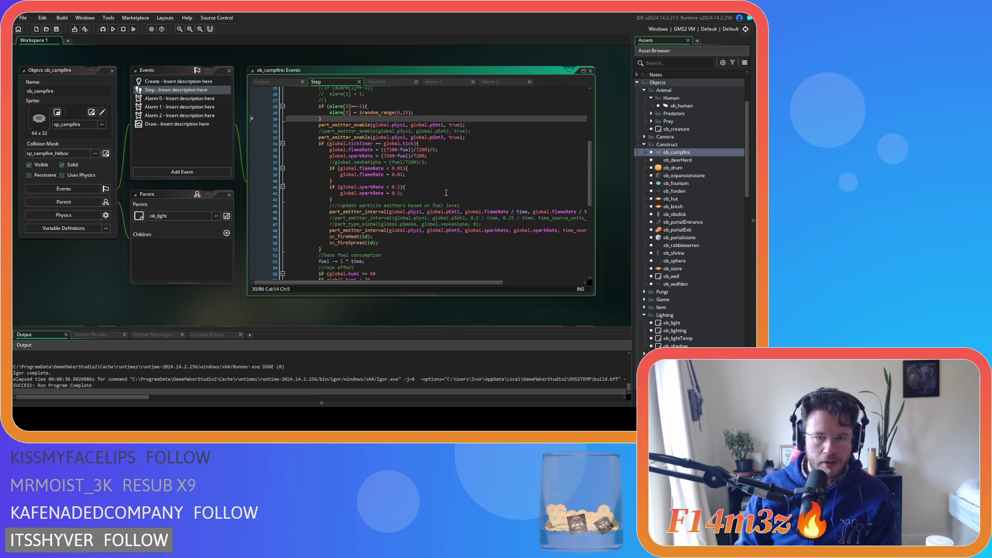
pyautogui.scroll(3, 446, 192)
pyautogui.scroll(2, 445, 193)
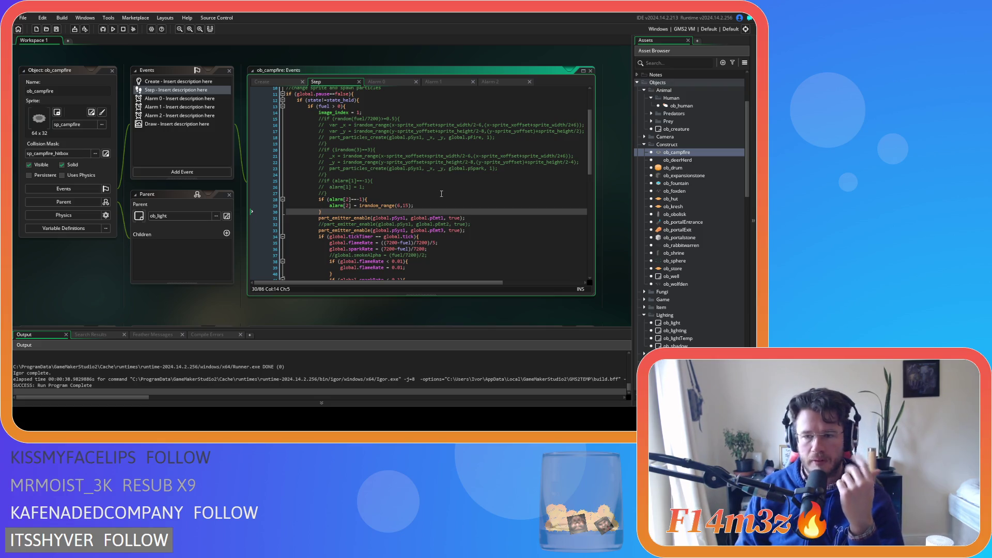
pyautogui.scroll(-5, 708, 289)
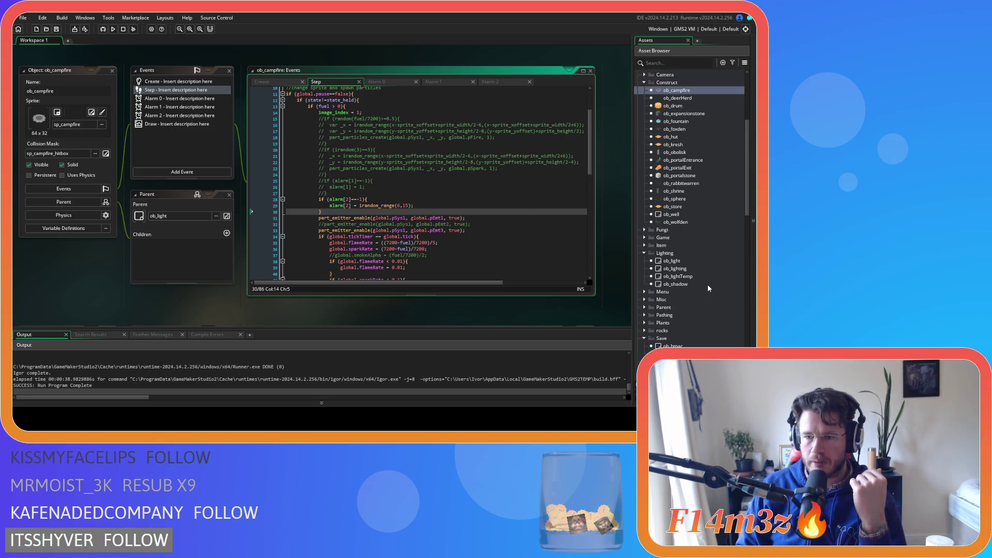
# Select the Step event's alarm[2] if-block, then open sc_loadCampfireStates from Scripts > Loading at line 15.
pyautogui.moveTo(322, 212); pyautogui.dragTo(326, 204)
pyautogui.rightClick(326, 204)
pyautogui.scroll(-15, 684, 273)
pyautogui.scroll(-3, 686, 274)
pyautogui.doubleClick(688, 152)
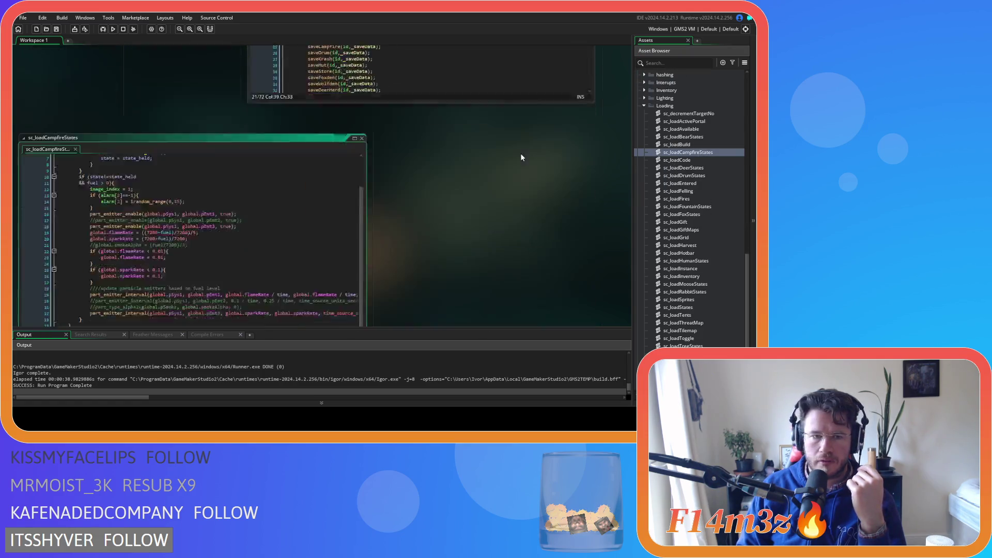
pyautogui.click(175, 175)
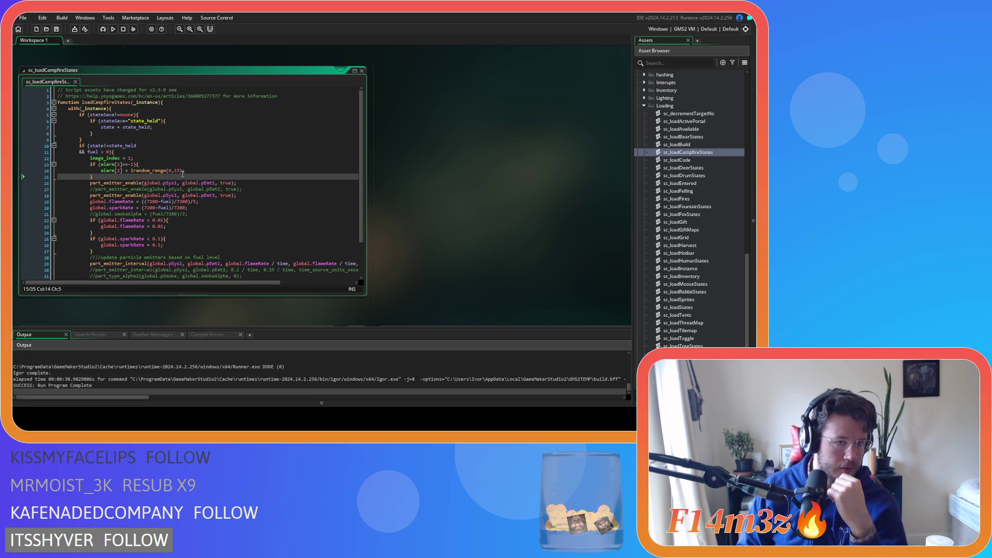
pyautogui.scroll(-2, 183, 174)
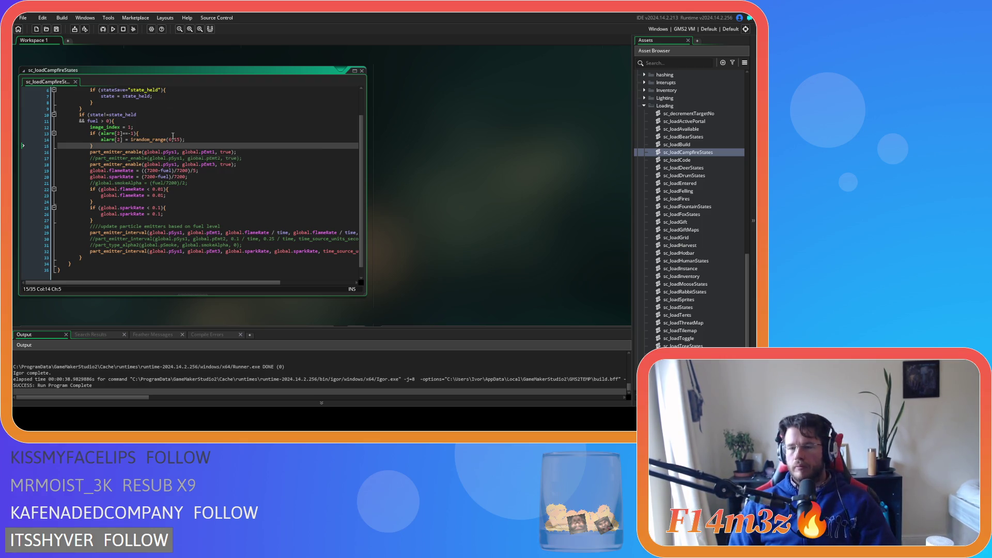
pyautogui.click(271, 207)
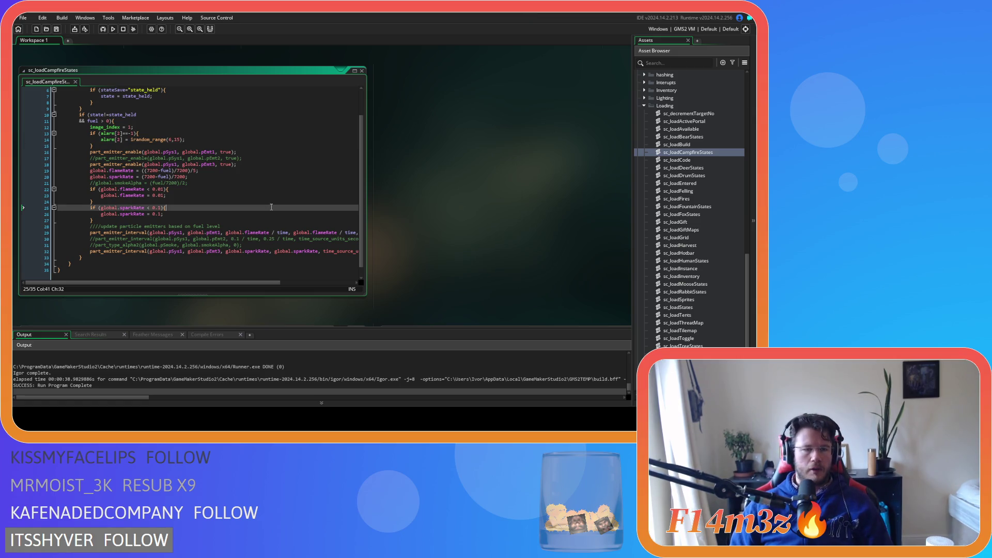
pyautogui.scroll(2, 271, 207)
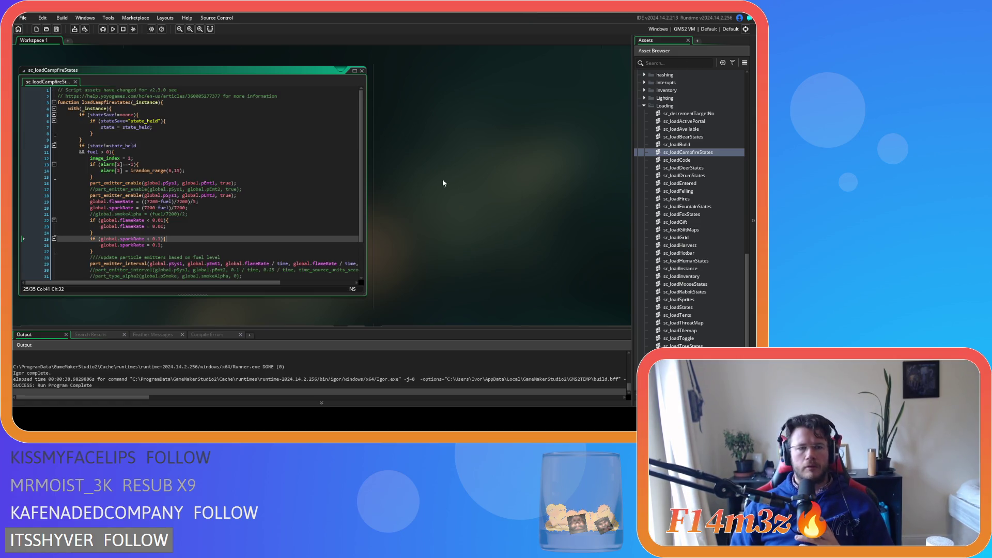
pyautogui.scroll(10, 674, 153)
pyautogui.scroll(9, 677, 145)
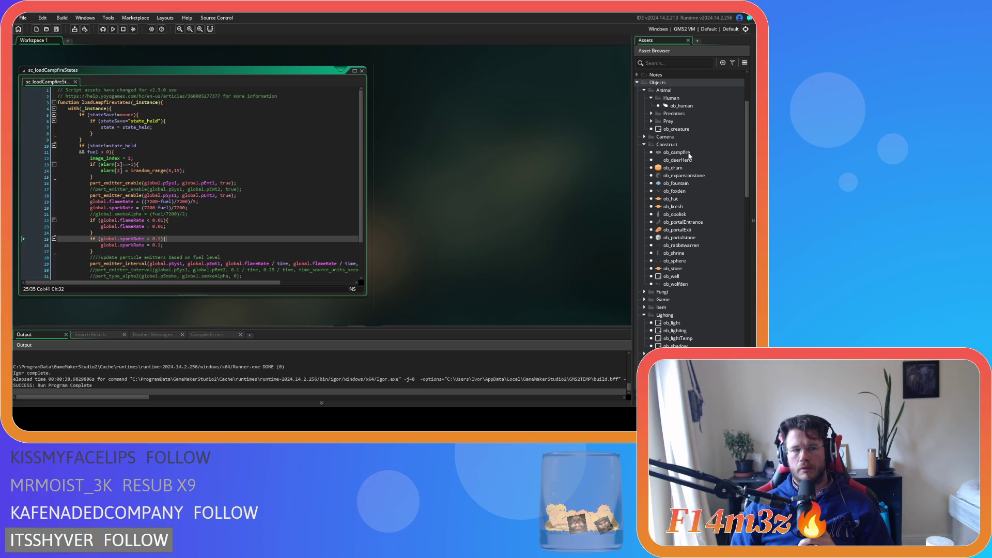
pyautogui.doubleClick(681, 153)
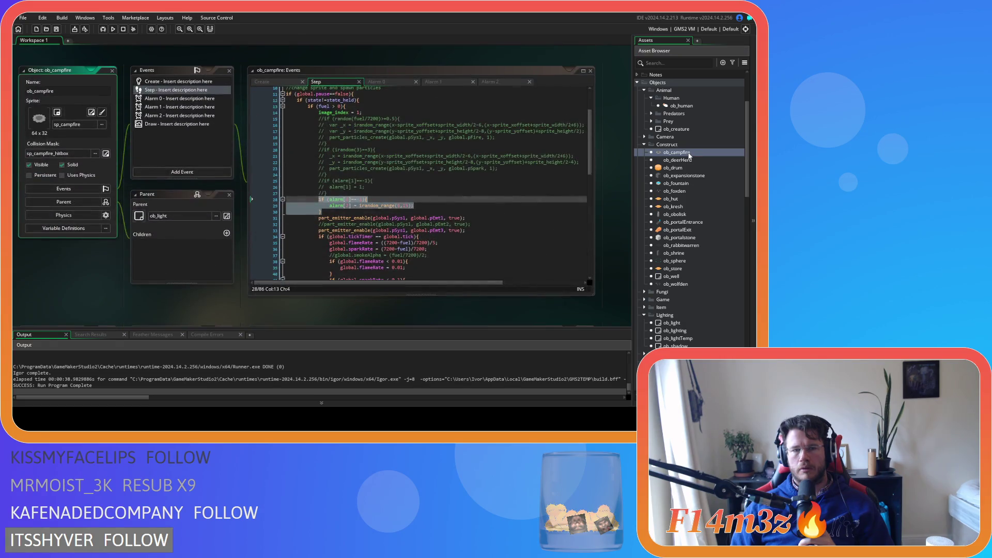
# Review the Step code around line 28, then go to Alarm 2's particle-create line 6.
pyautogui.click(497, 83)
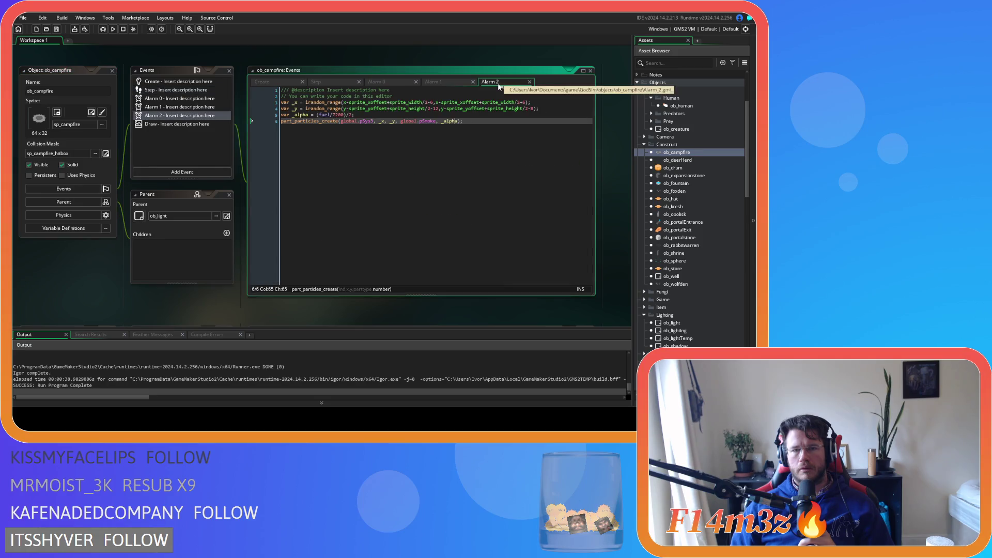
pyautogui.click(336, 81)
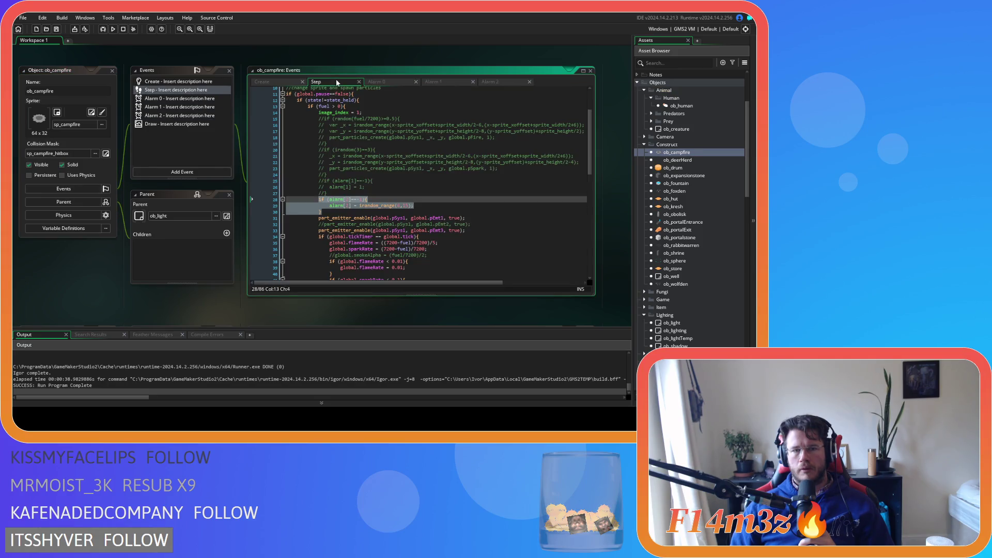
pyautogui.click(418, 200)
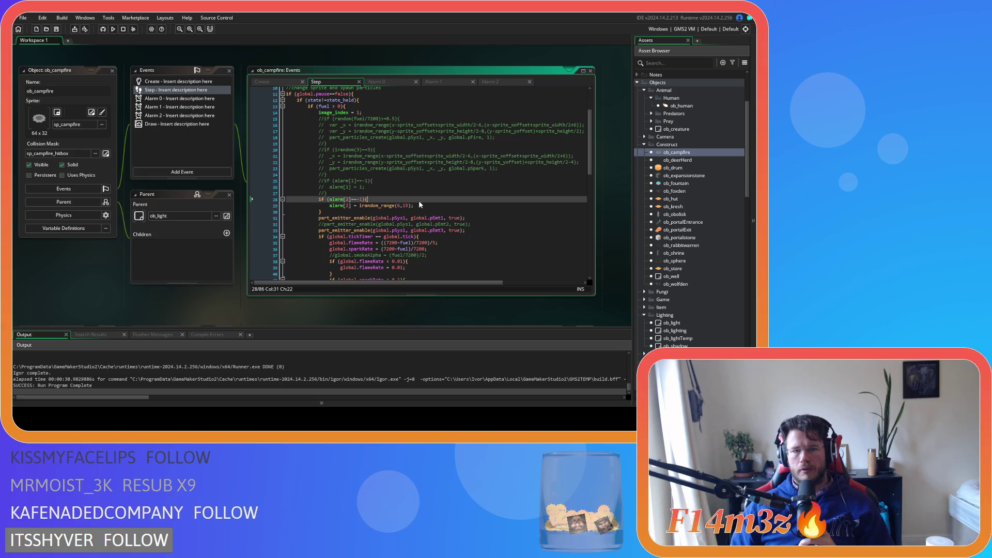
pyautogui.scroll(-4, 419, 204)
pyautogui.scroll(-10, 437, 204)
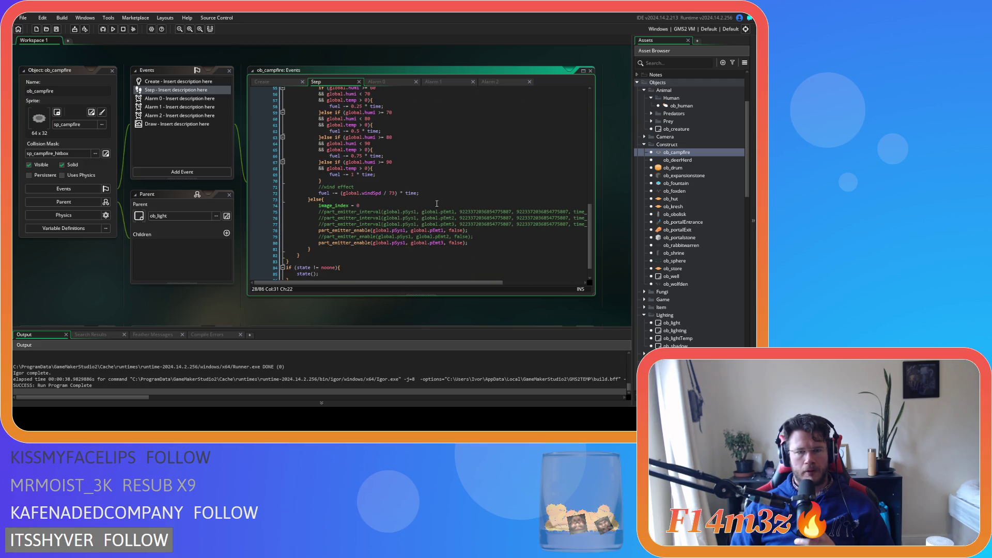
pyautogui.scroll(15, 437, 204)
pyautogui.scroll(-1, 437, 203)
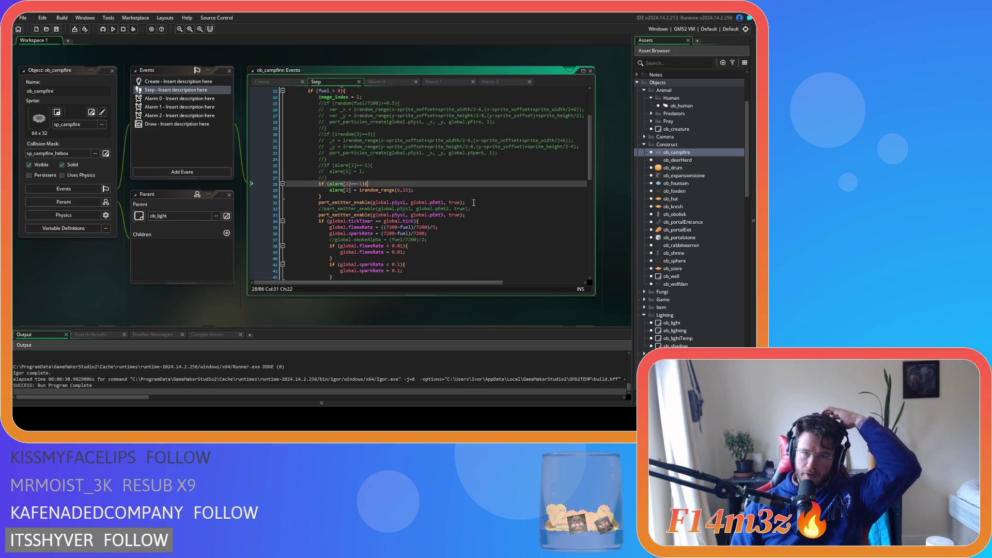
pyautogui.scroll(-2, 490, 154)
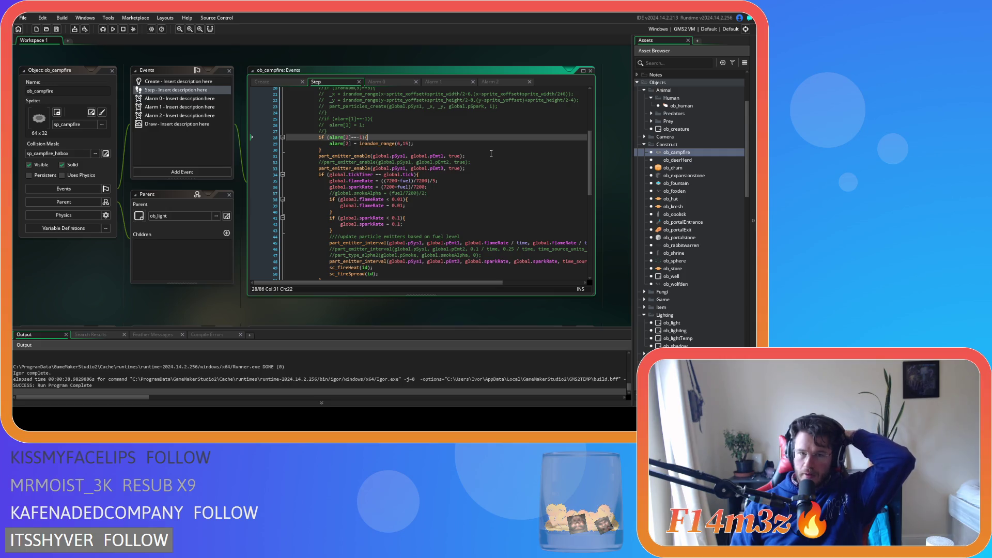
pyautogui.scroll(-2, 481, 154)
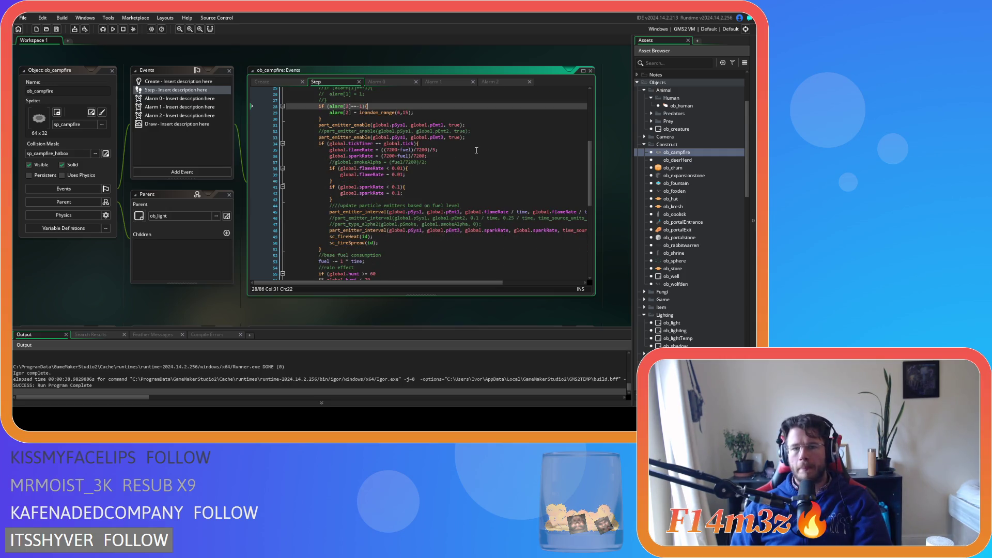
pyautogui.click(490, 81)
pyautogui.click(380, 121)
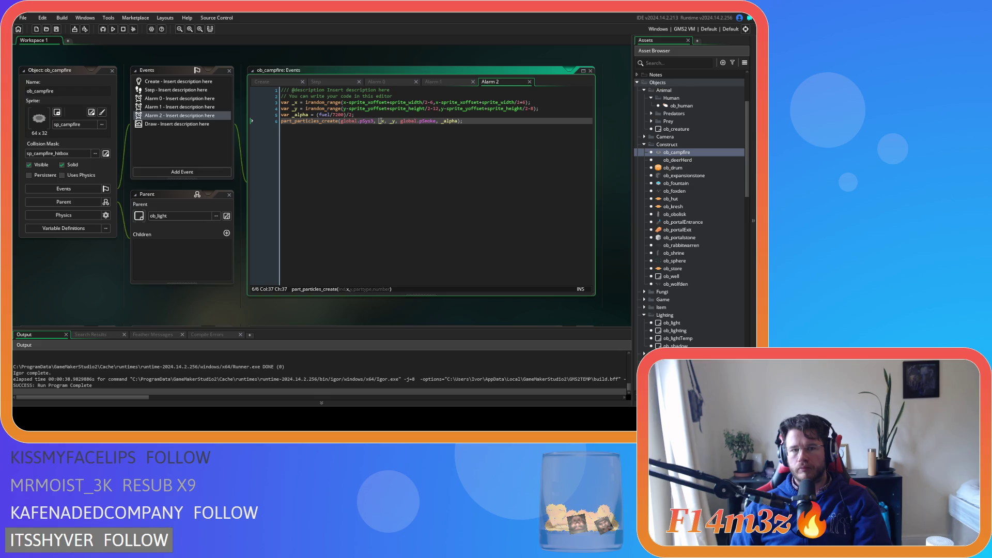
# Change Alarm 2's line 5 alpha from (fuel/7200) to plain fuel/7200, rebuild with F5, and return to Step.
pyautogui.click(347, 114)
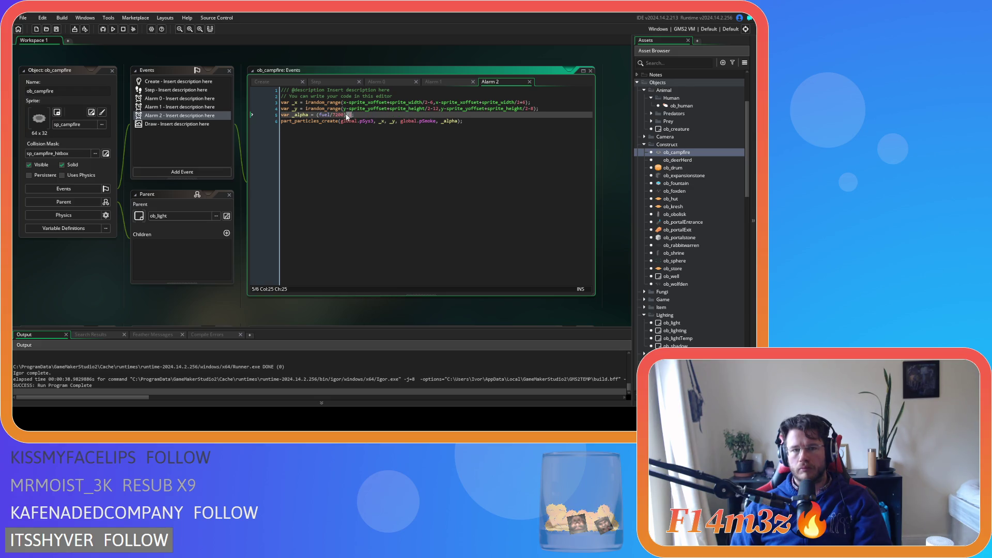
pyautogui.press('Delete')
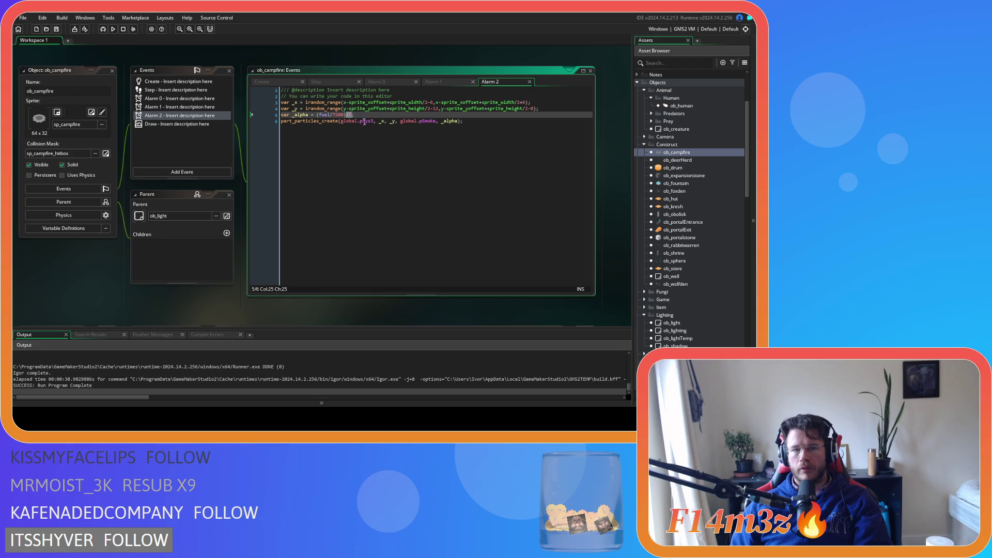
pyautogui.press('BackSpace')
pyautogui.press('Left')
pyautogui.press('Left')
pyautogui.press('Left')
pyautogui.press('Delete')
pyautogui.click(380, 114)
pyautogui.press('F5')
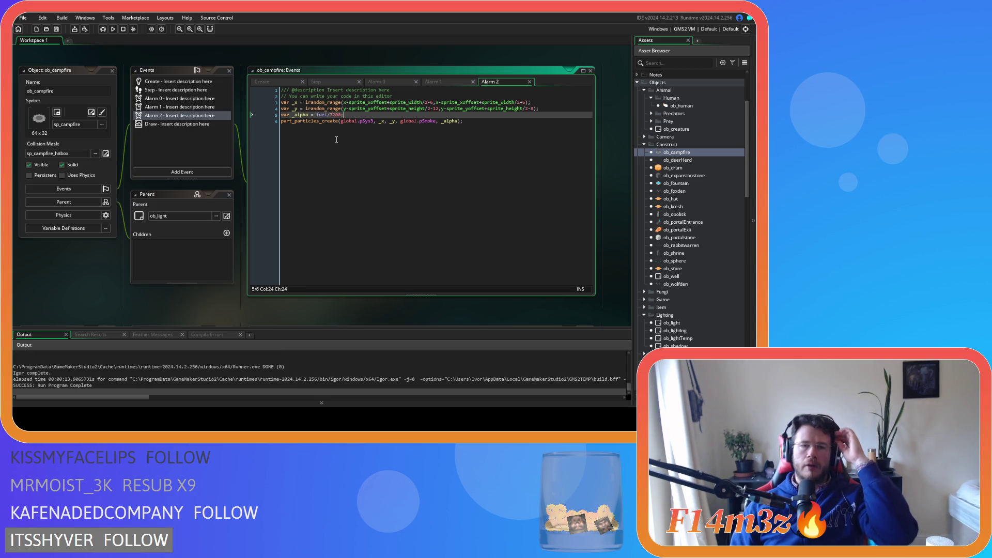
pyautogui.click(336, 82)
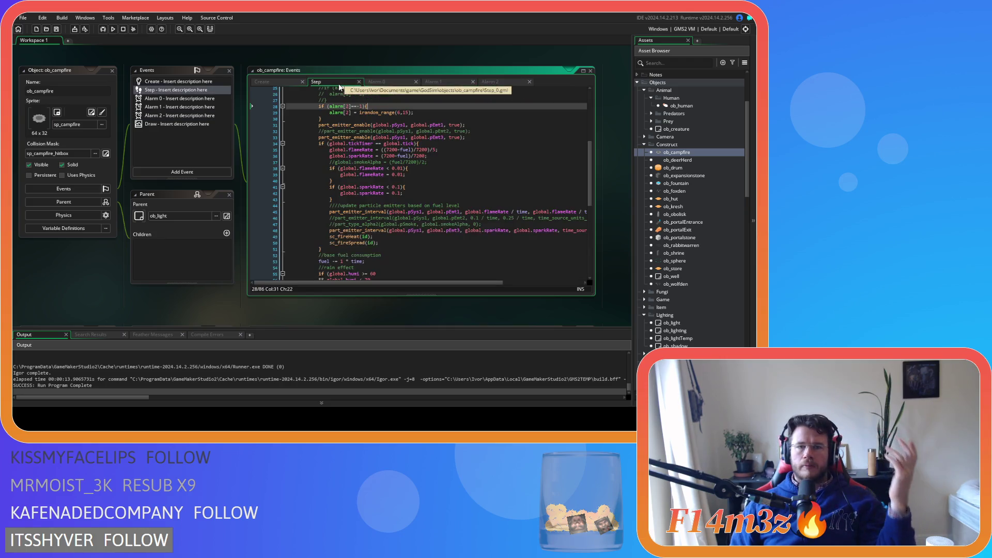
pyautogui.scroll(2, 382, 171)
pyautogui.click(362, 165)
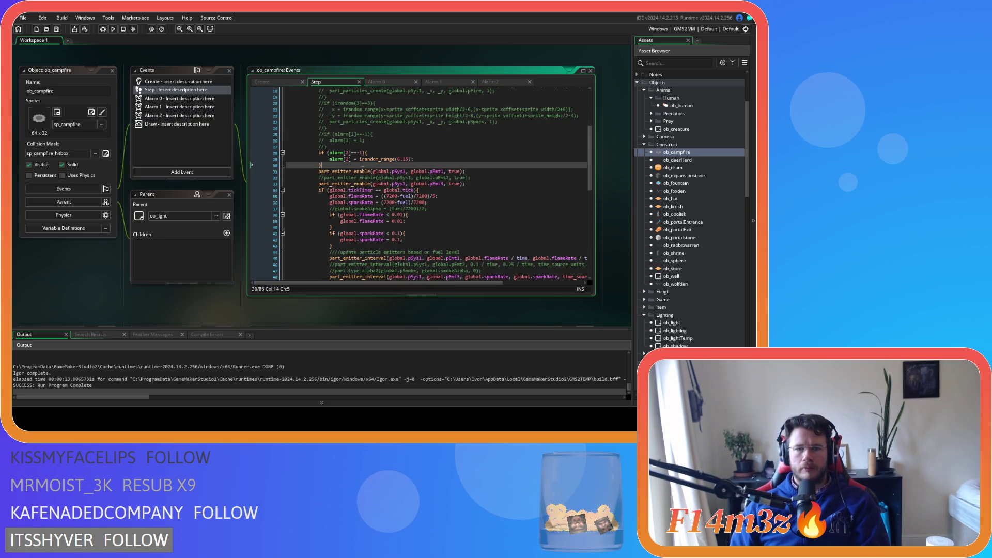
pyautogui.click(345, 160)
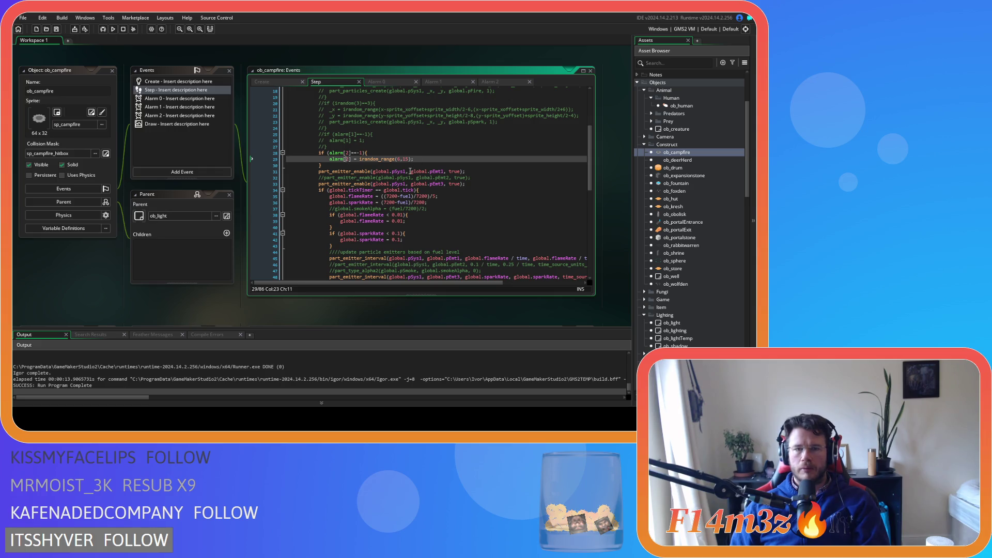
pyautogui.moveTo(319, 159); pyautogui.dragTo(359, 159)
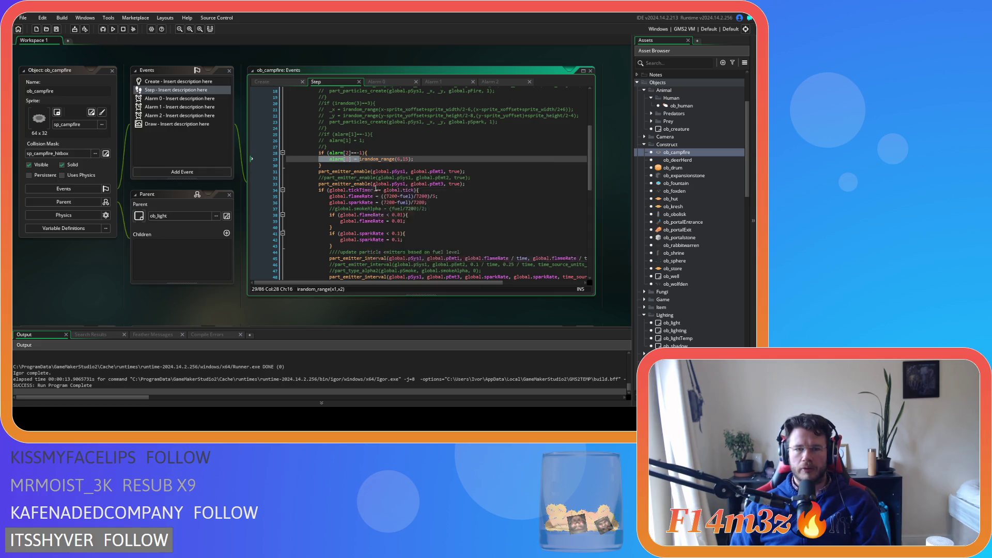
pyautogui.scroll(-2, 401, 212)
pyautogui.scroll(7, 433, 217)
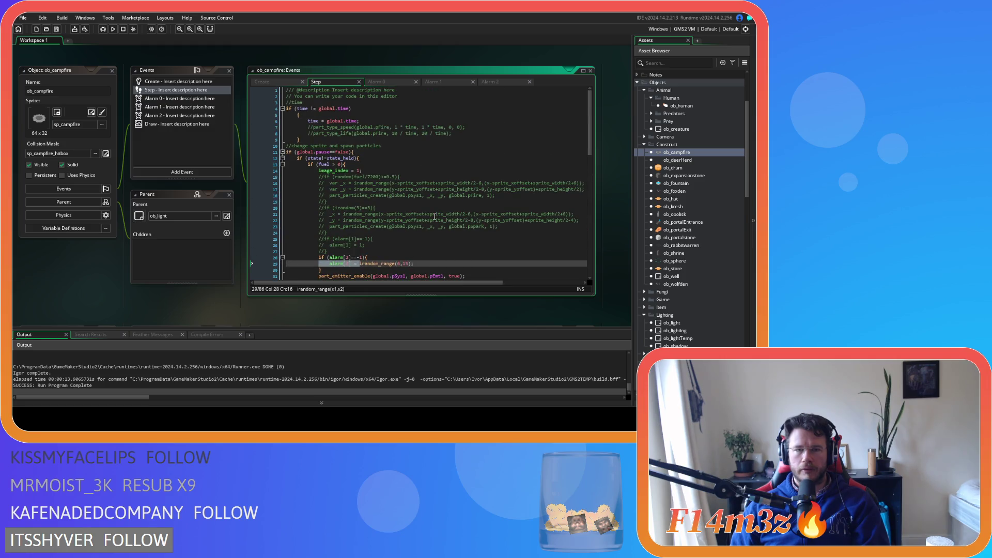
pyautogui.click(393, 165)
pyautogui.scroll(-6, 392, 176)
pyautogui.click(454, 229)
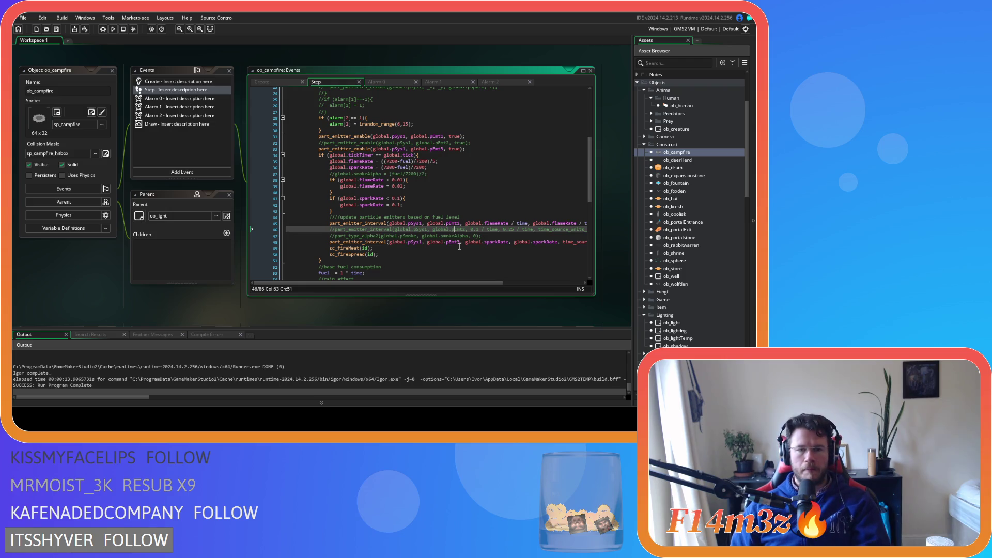
pyautogui.scroll(-10, 460, 247)
pyautogui.scroll(7, 456, 240)
pyautogui.scroll(10, 456, 240)
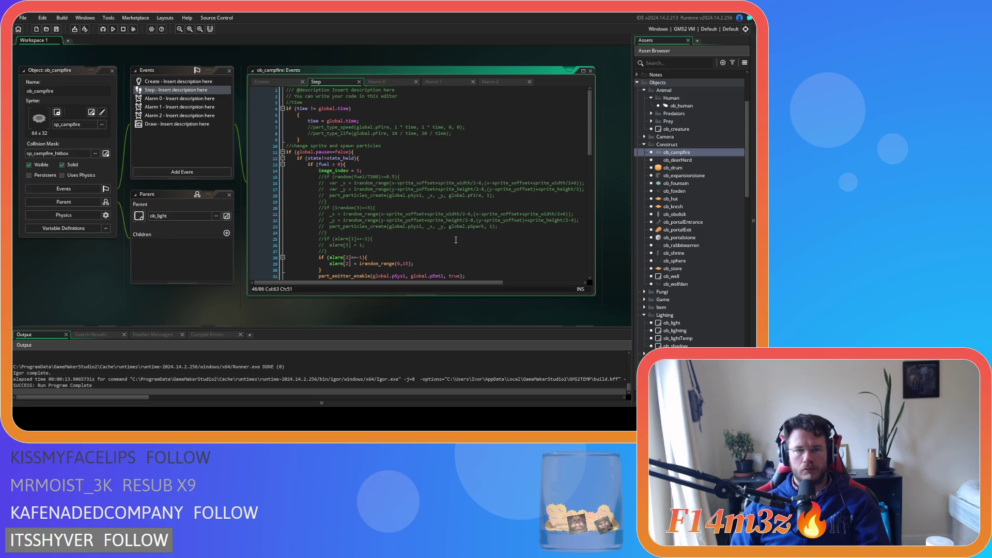
pyautogui.click(480, 85)
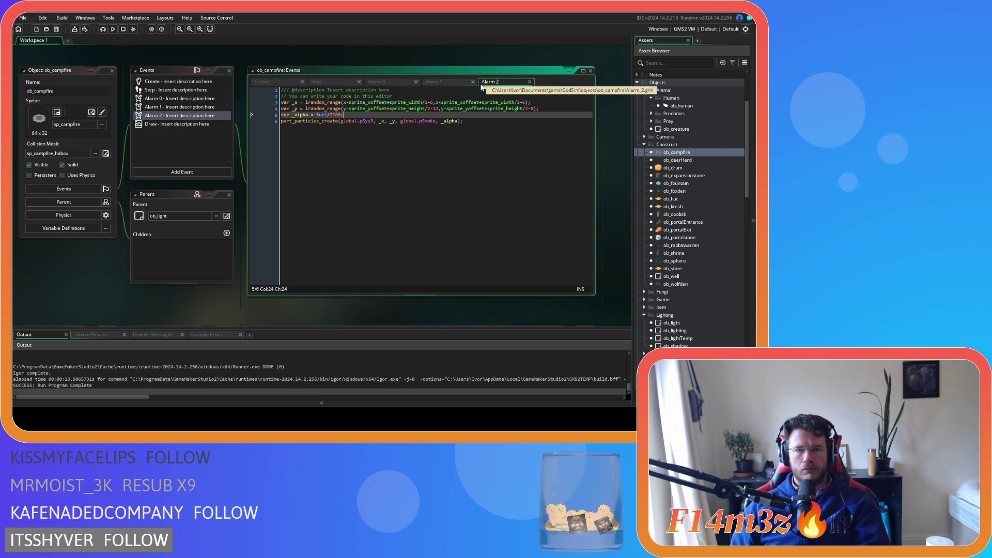
pyautogui.click(316, 82)
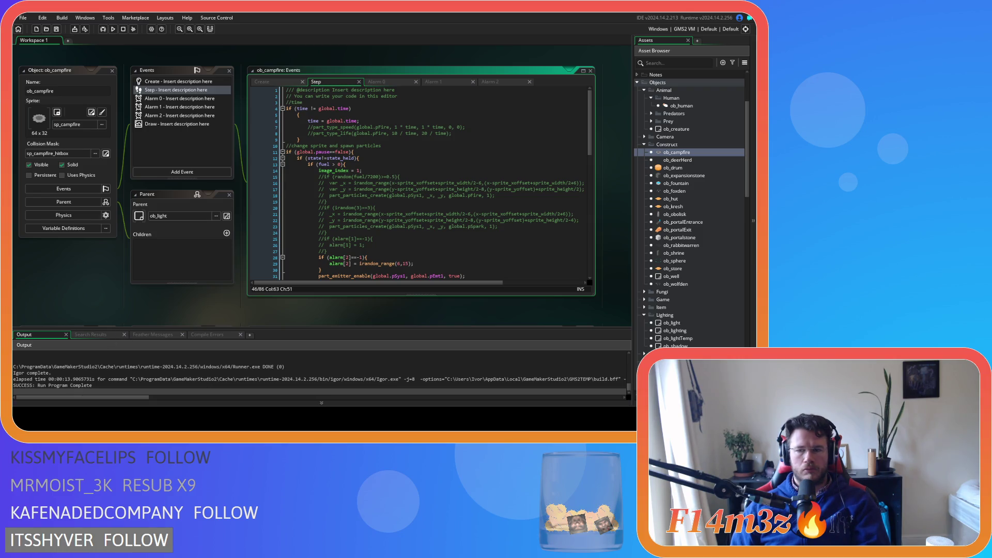
# Scroll the workspace to review sc_loadCampfireStates and the campfire's Step code.
pyautogui.scroll(-10, 289, 268)
pyautogui.scroll(-10, 288, 268)
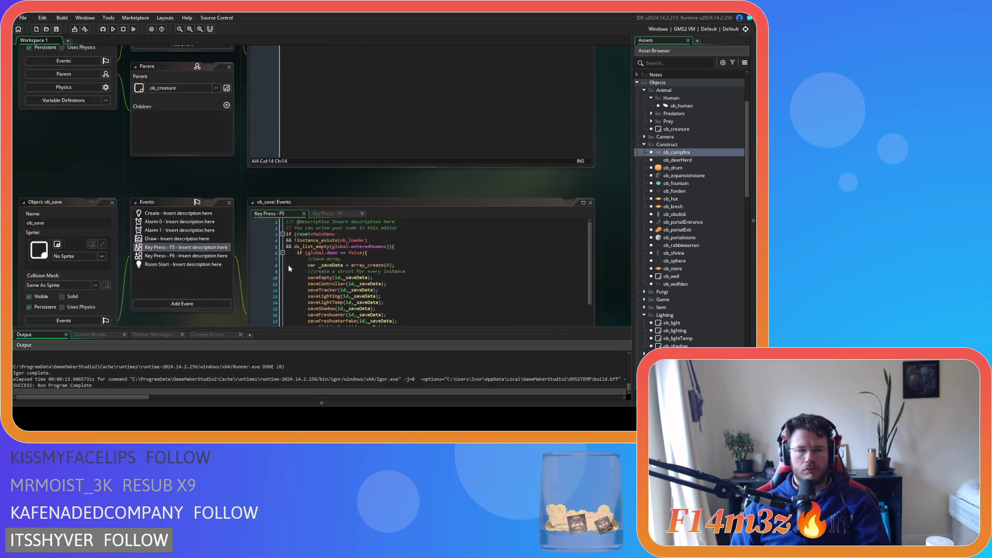
pyautogui.scroll(3, 285, 266)
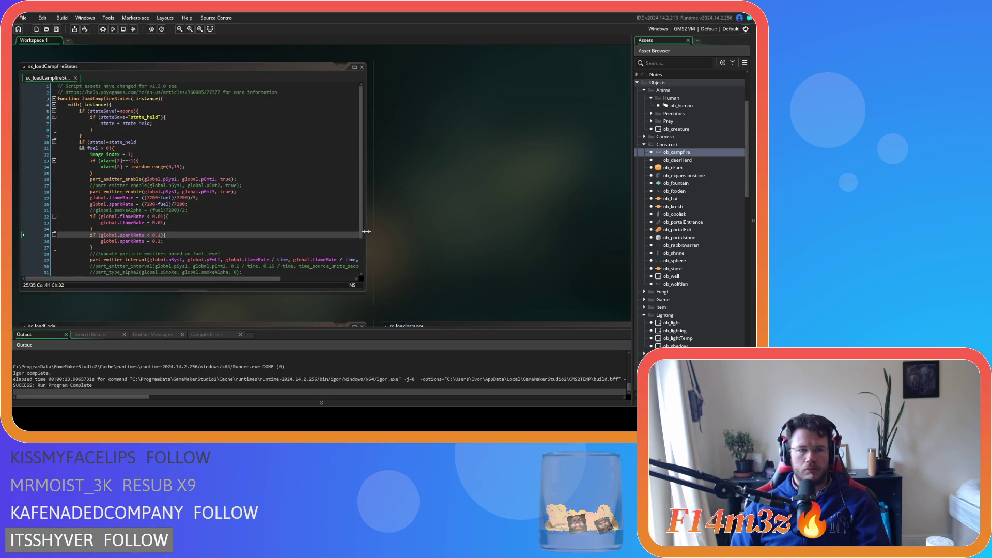
pyautogui.scroll(5, 367, 232)
pyautogui.scroll(-5, 430, 230)
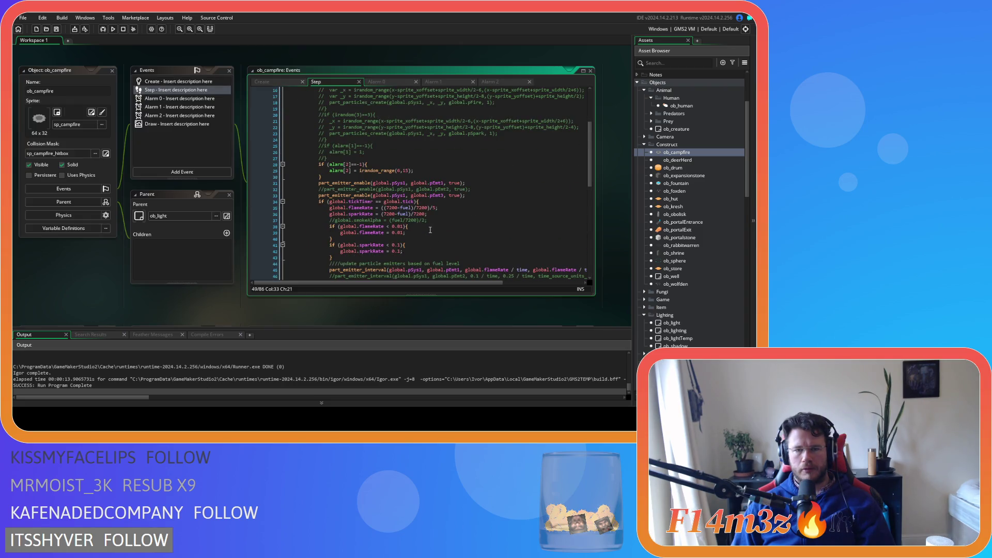
pyautogui.scroll(-2, 430, 230)
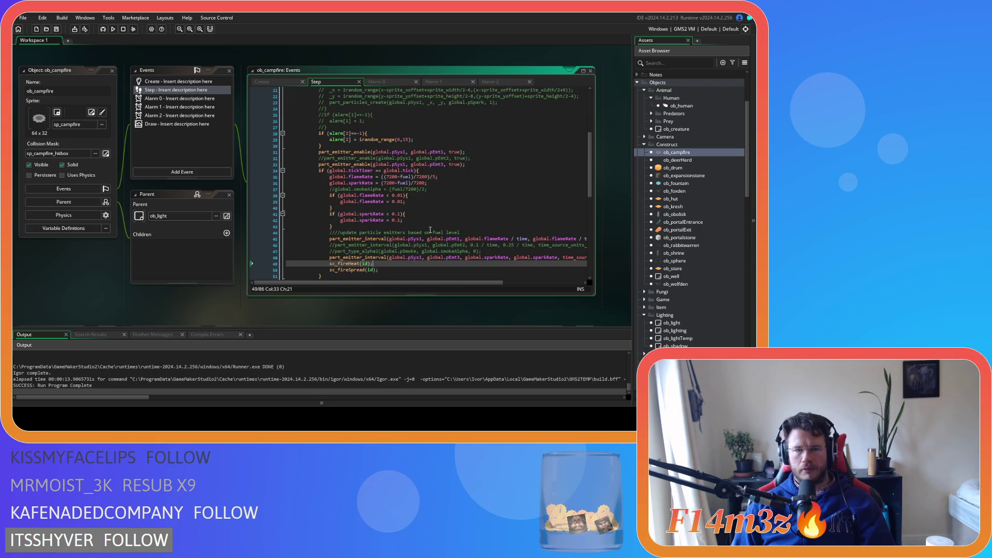
# Revisit the Step code's alarm check and select its commented particle-spawning lines.
pyautogui.click(489, 83)
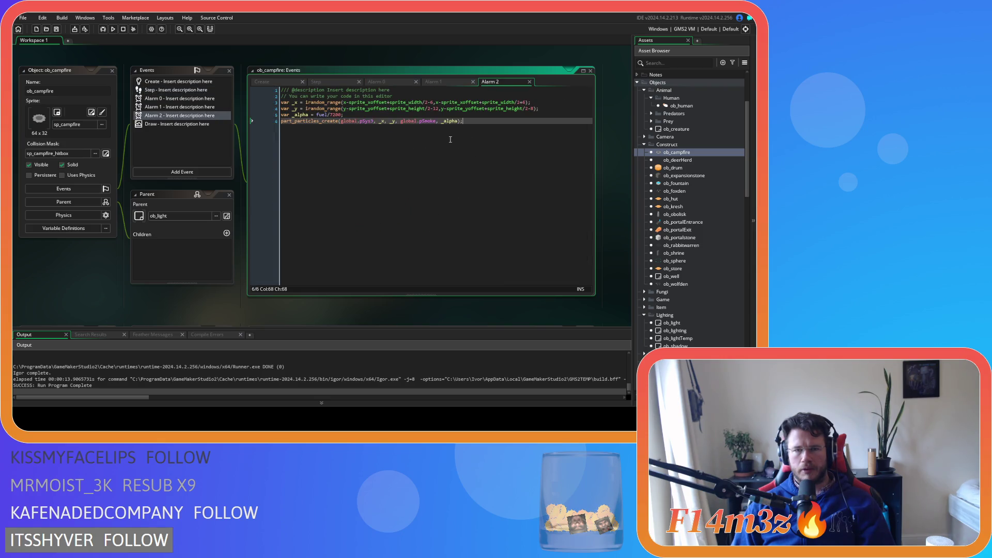
pyautogui.click(431, 83)
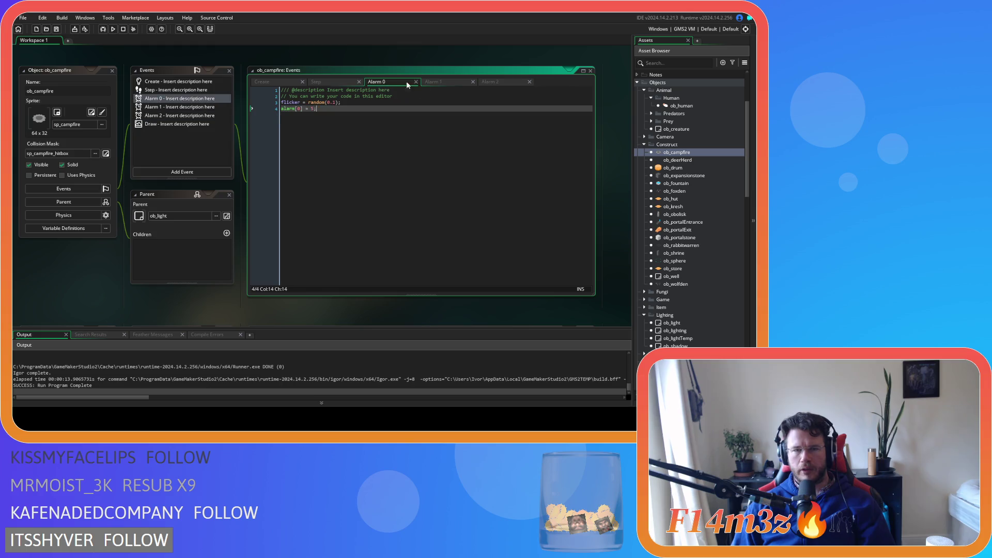
pyautogui.click(315, 81)
pyautogui.click(403, 186)
pyautogui.click(424, 143)
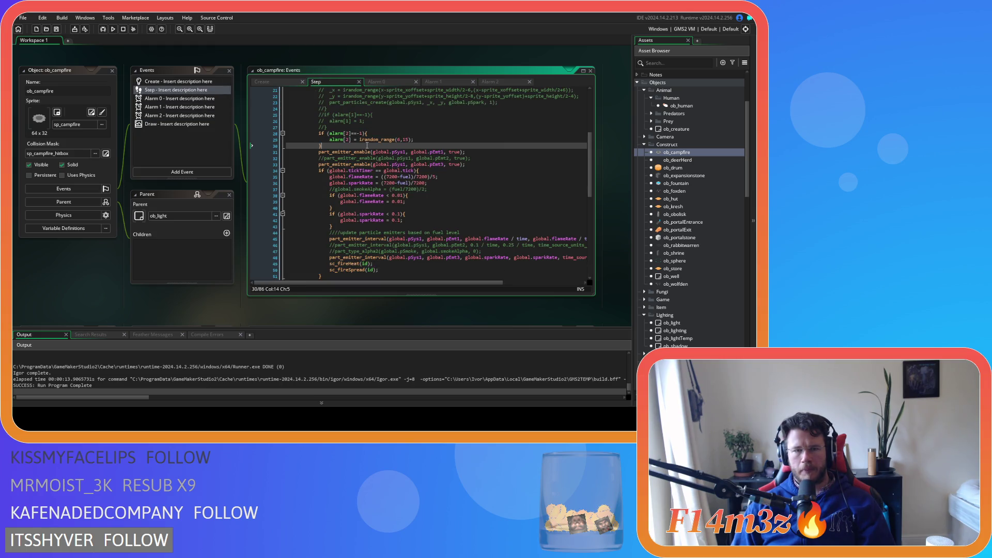
pyautogui.scroll(2, 424, 142)
pyautogui.moveTo(414, 130); pyautogui.dragTo(408, 177)
pyautogui.click(400, 192)
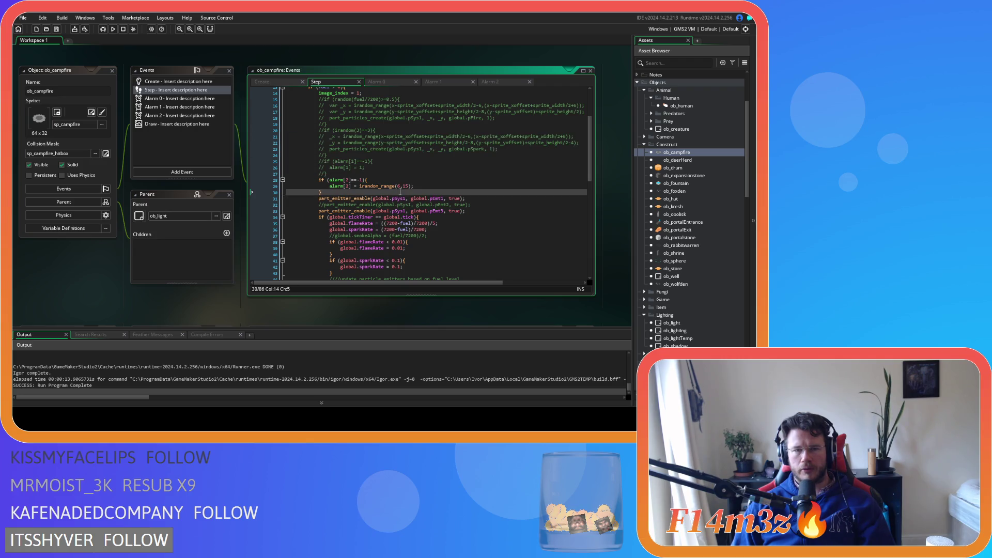
# Switch to Alarm 2 and place the cursor before the _y argument of part_particles_create.
pyautogui.click(491, 83)
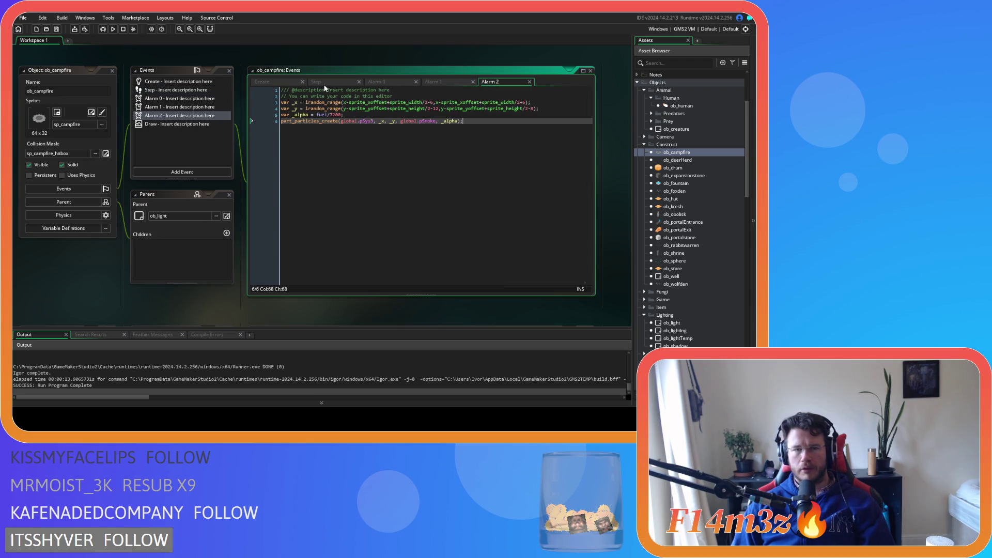
pyautogui.click(495, 75)
pyautogui.press('Left')
pyautogui.press('Left')
pyautogui.press('Left')
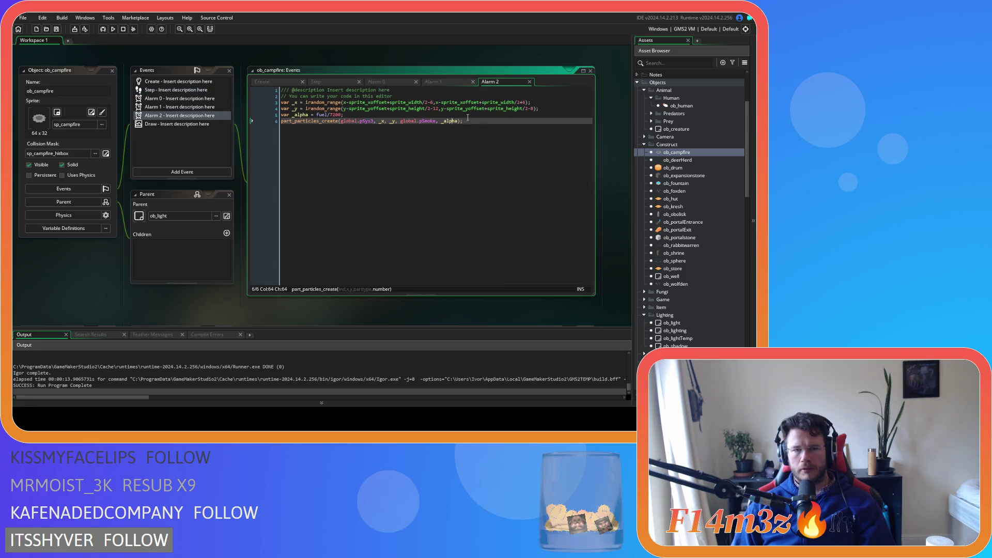
pyautogui.click(385, 122)
pyautogui.scroll(-15, 677, 292)
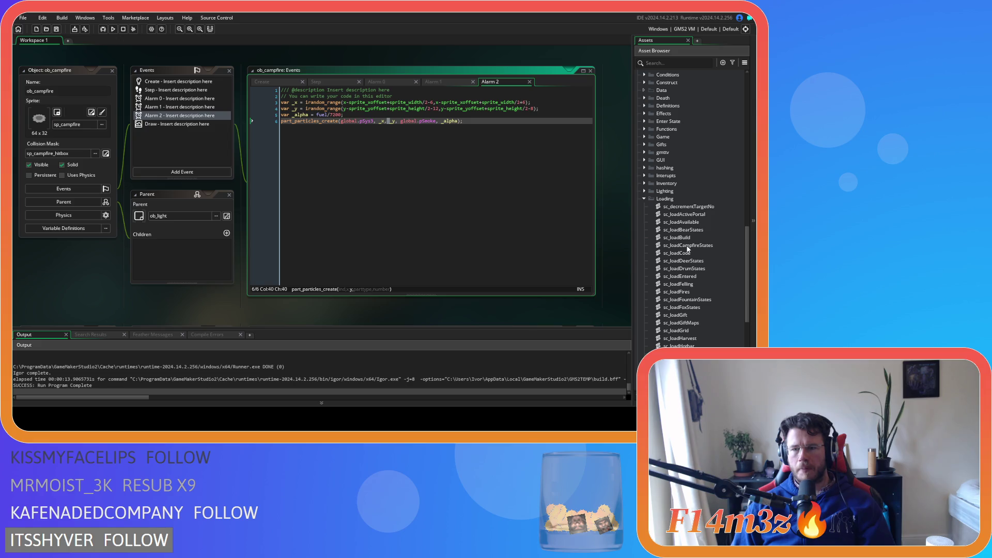
# Scroll the Asset Browser past the Loading scripts back to Objects and expand its Game folder.
pyautogui.scroll(8, 692, 247)
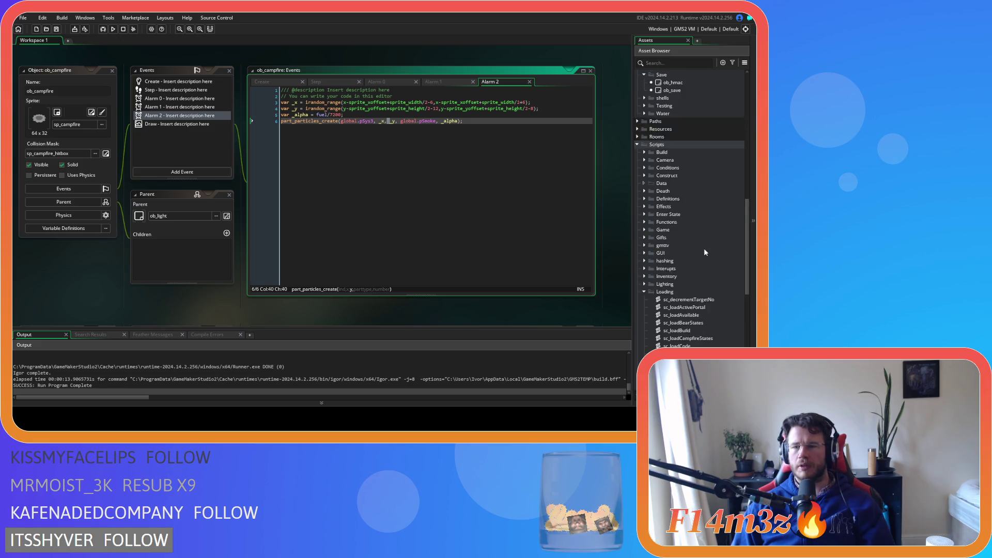
pyautogui.scroll(-8, 673, 235)
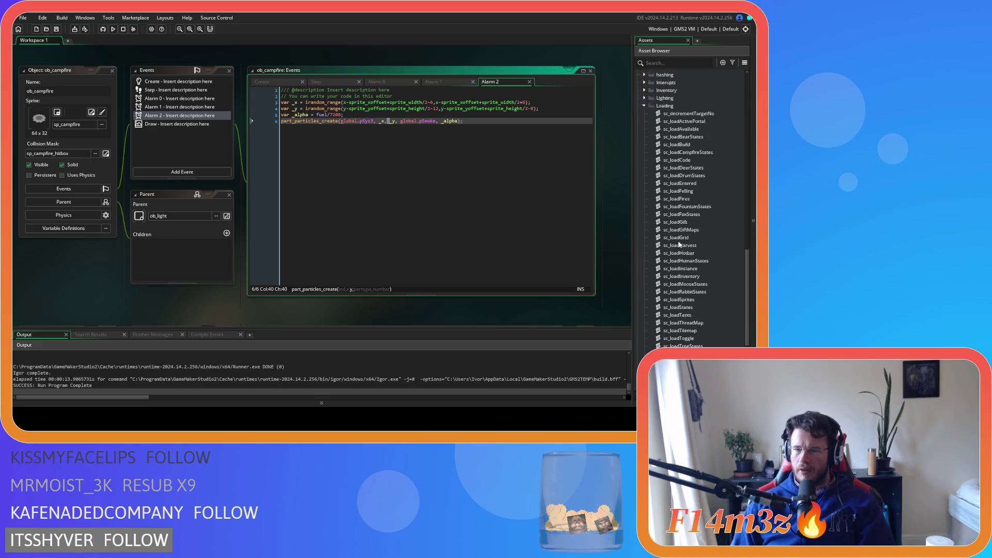
pyautogui.scroll(10, 705, 199)
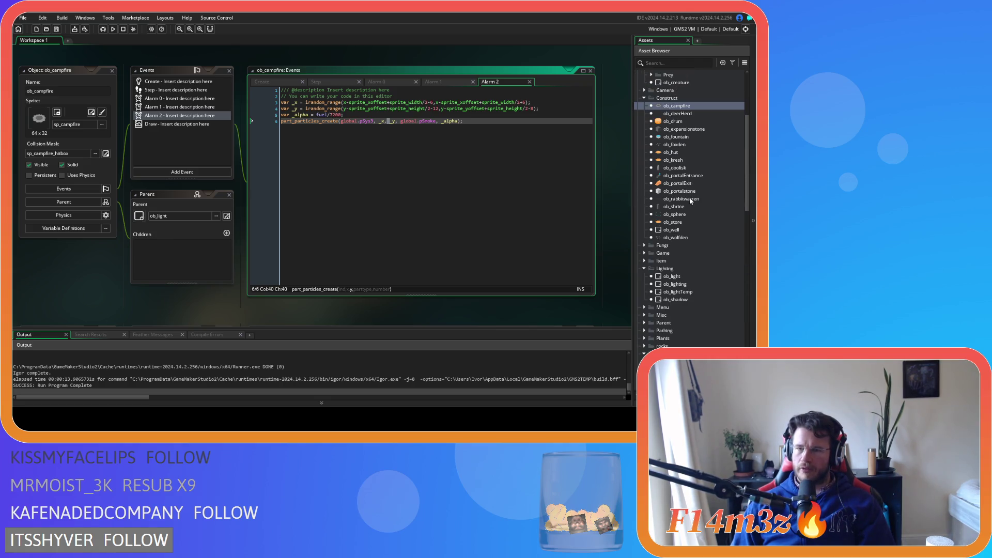
pyautogui.click(644, 252)
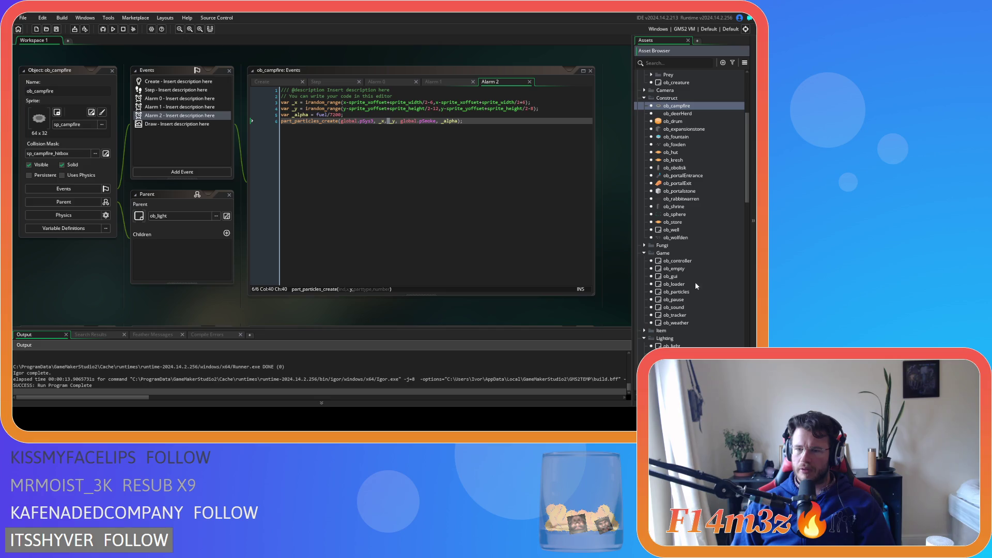
# Open ob_particles and inspect its Step event's commented-out flame and campfire emitter lines.
pyautogui.doubleClick(687, 290)
pyautogui.scroll(-3, 475, 203)
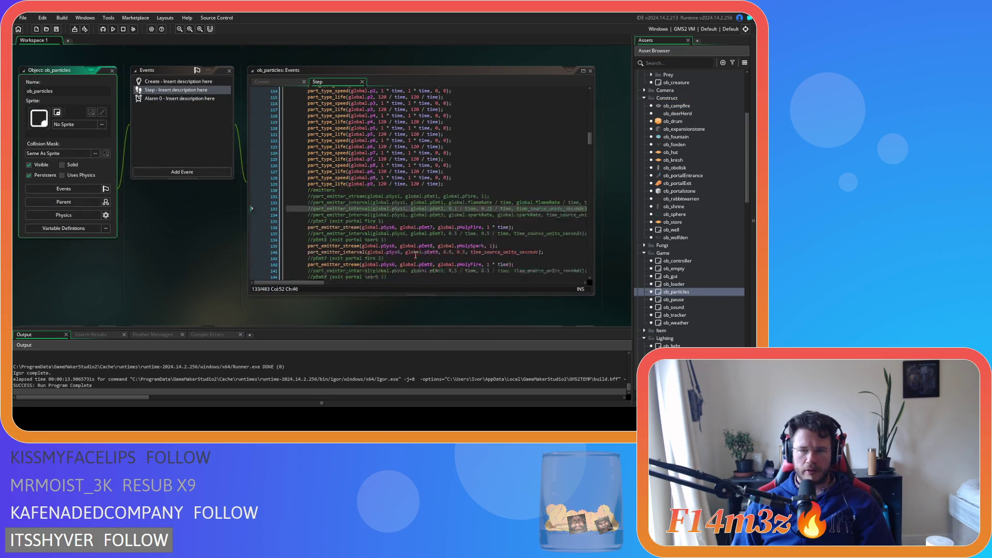
pyautogui.click(499, 183)
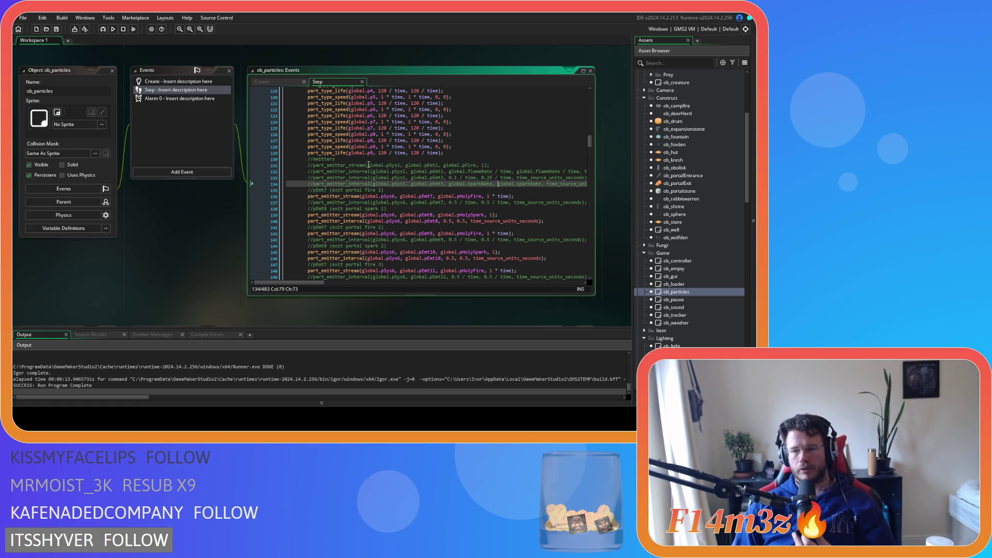
pyautogui.scroll(20, 465, 159)
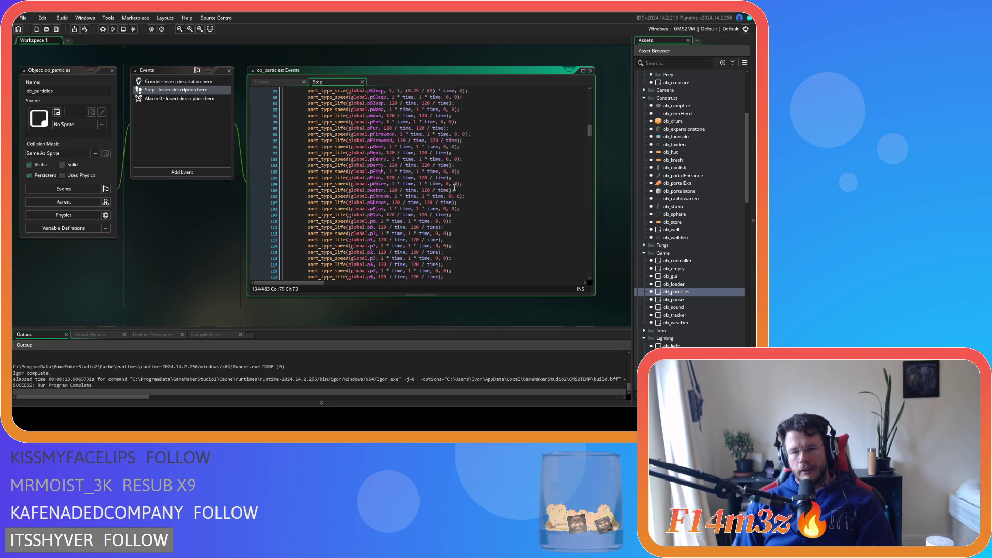
pyautogui.scroll(10, 524, 152)
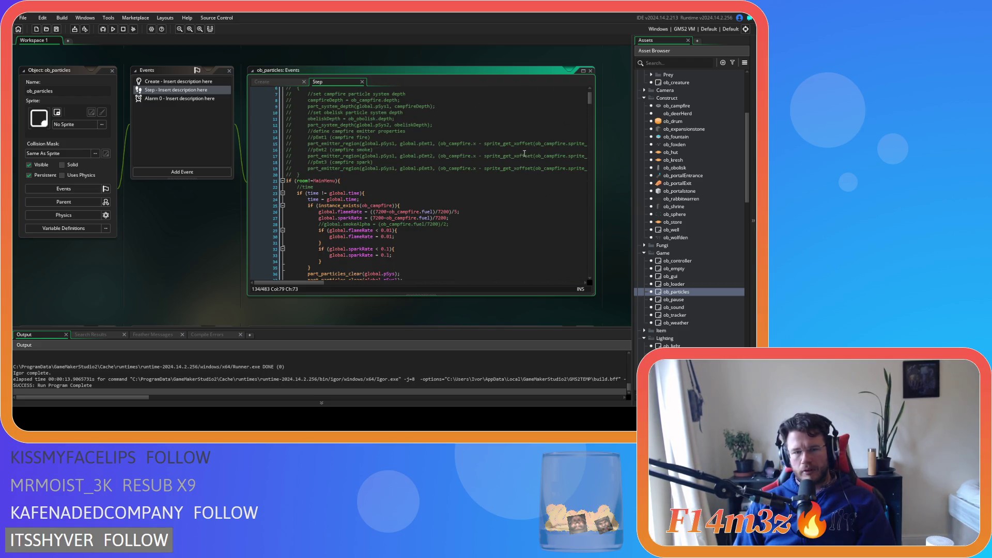
pyautogui.scroll(-5, 508, 172)
pyautogui.scroll(-20, 505, 186)
pyautogui.scroll(-7, 501, 201)
pyautogui.scroll(2, 501, 201)
pyautogui.click(527, 156)
pyautogui.scroll(6, 666, 145)
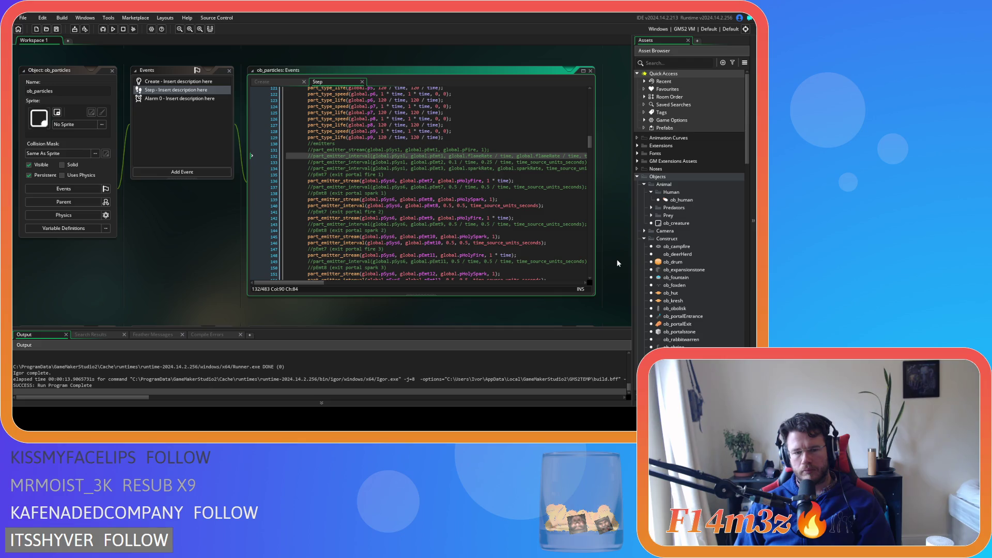
pyautogui.doubleClick(683, 246)
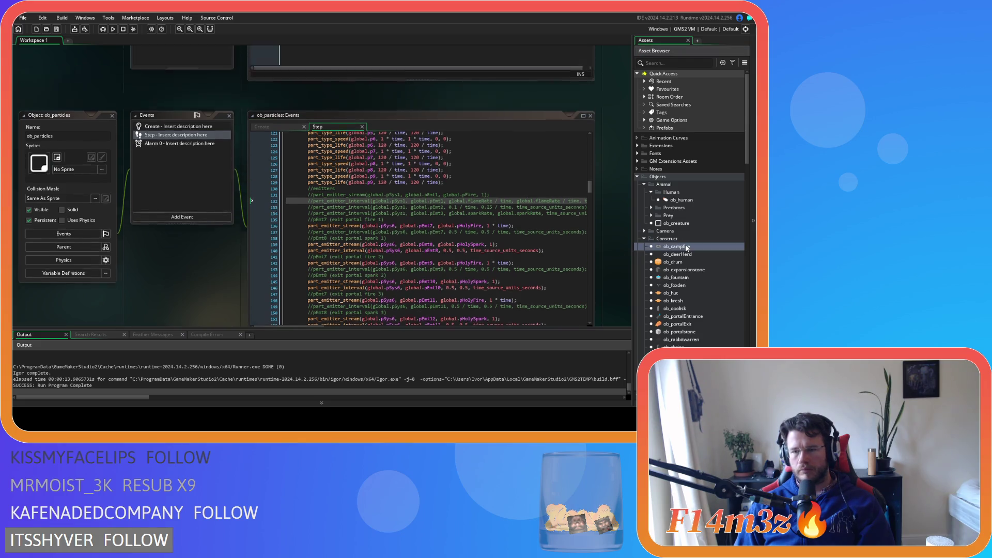
# Delete Alarm 2's smoke-spawning code and the event itself, then add a fresh Alarm 2 event.
pyautogui.click(455, 184)
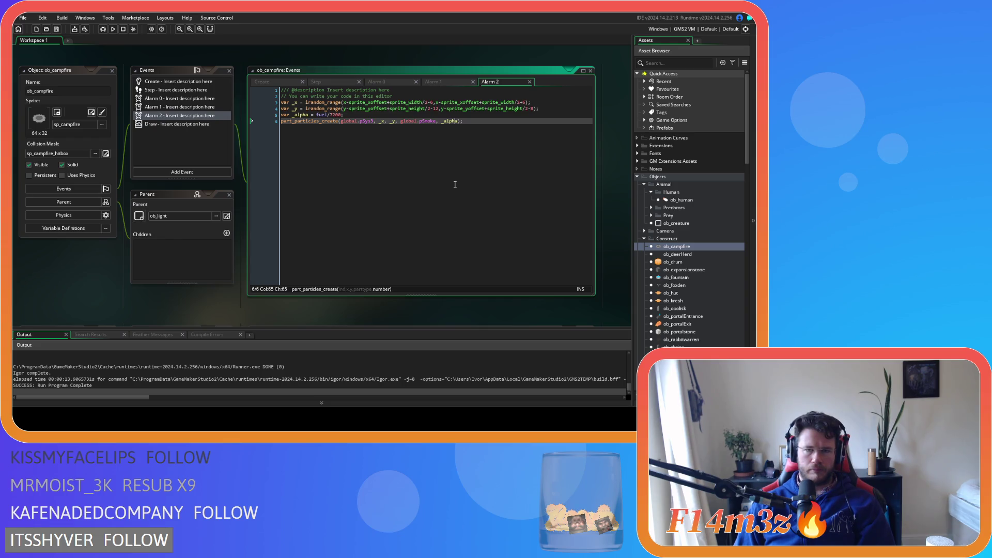
pyautogui.hotkey('shift', 'Up')
pyautogui.hotkey('shift', 'Up')
pyautogui.hotkey('shift', 'Up')
pyautogui.press('BackSpace')
pyautogui.press('Delete')
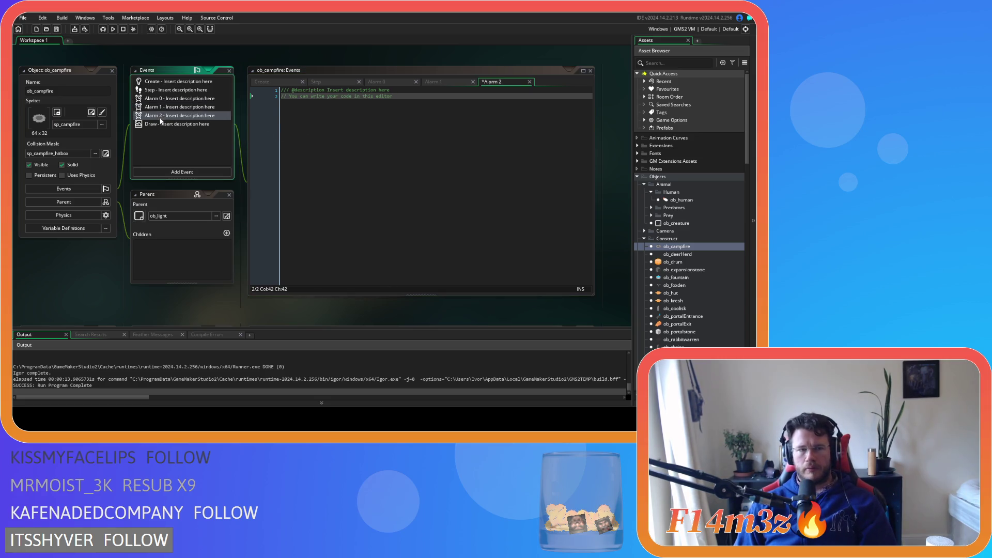
pyautogui.click(176, 172)
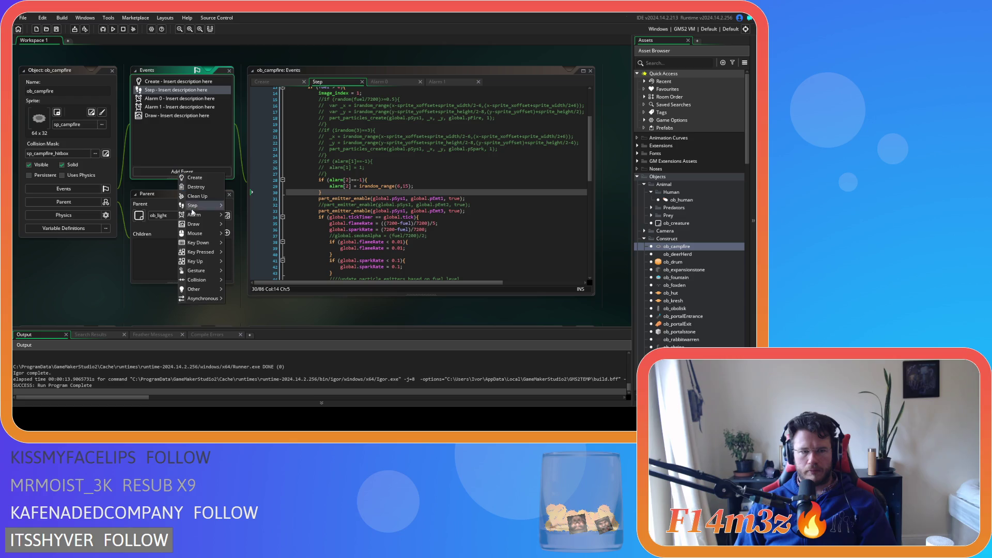
pyautogui.moveTo(212, 214)
pyautogui.click(245, 232)
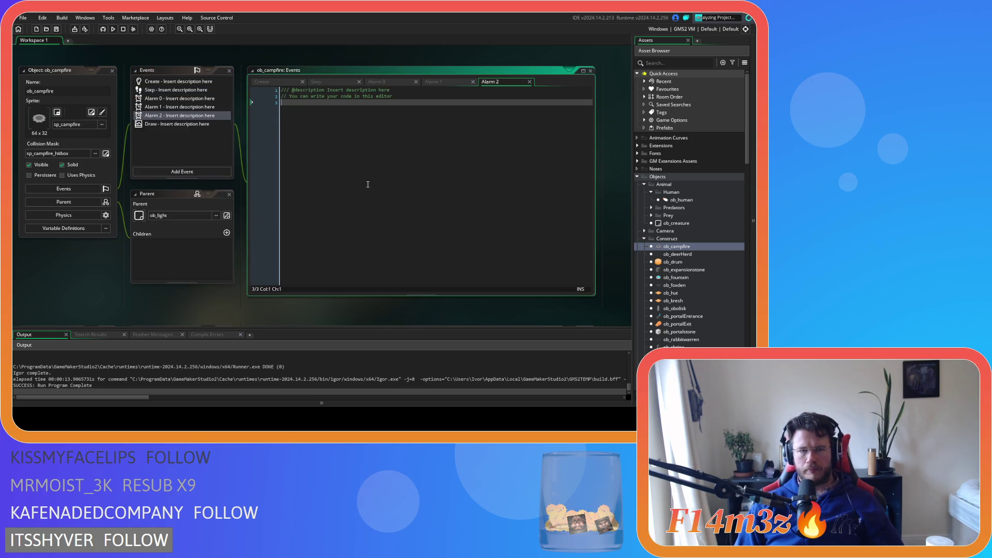
# Compare the Alarm 0 and Alarm 1 particle code against the Step emitter code, then view Alarm 2.
pyautogui.click(393, 80)
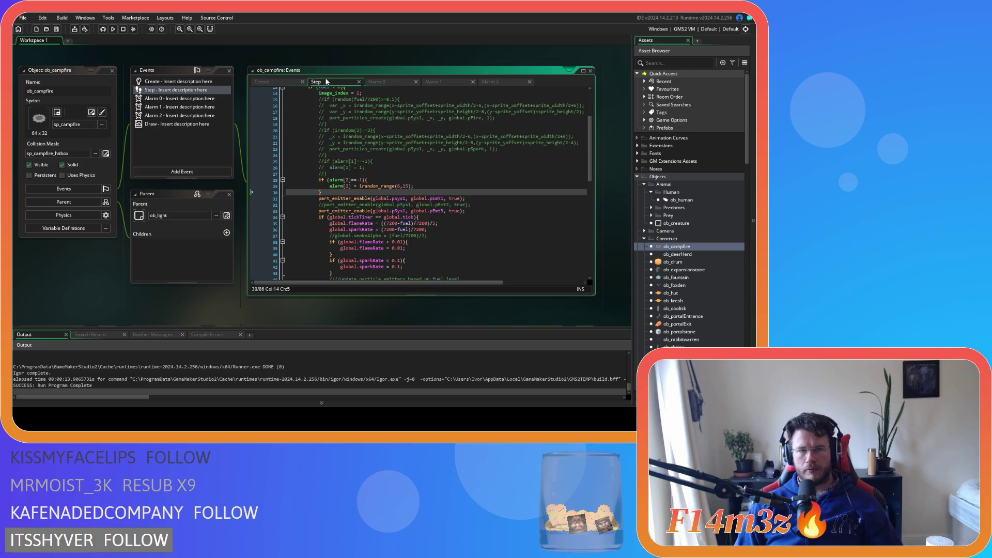
pyautogui.click(452, 82)
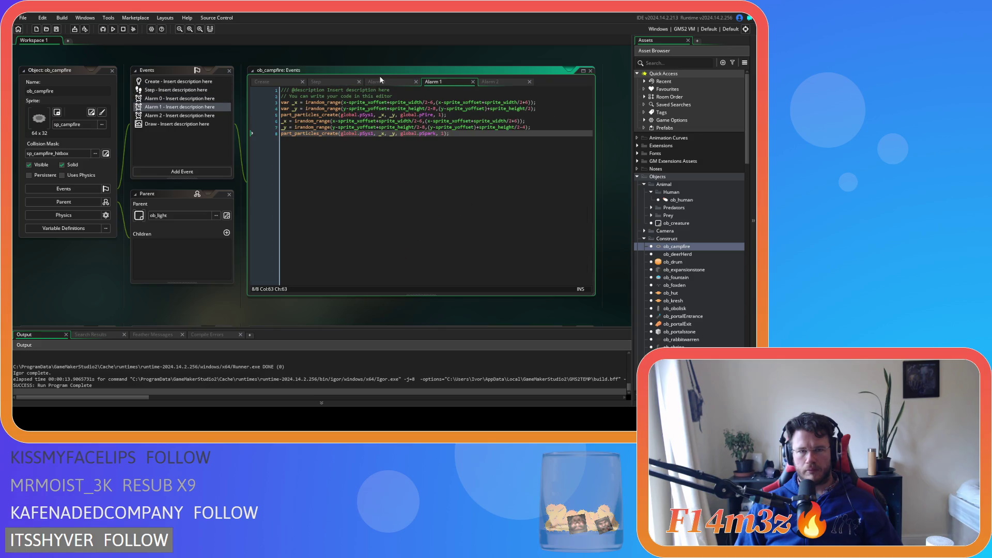
pyautogui.click(319, 81)
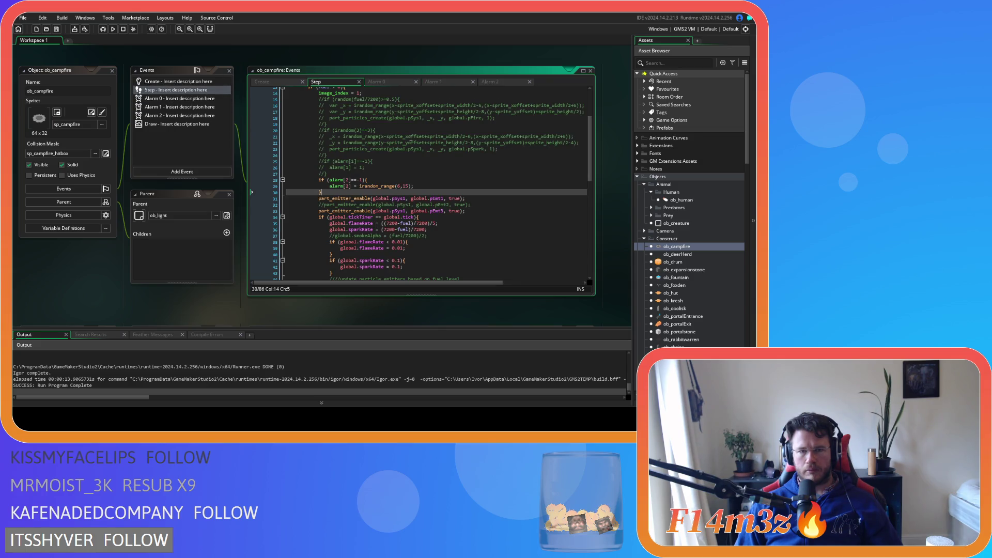
pyautogui.click(428, 83)
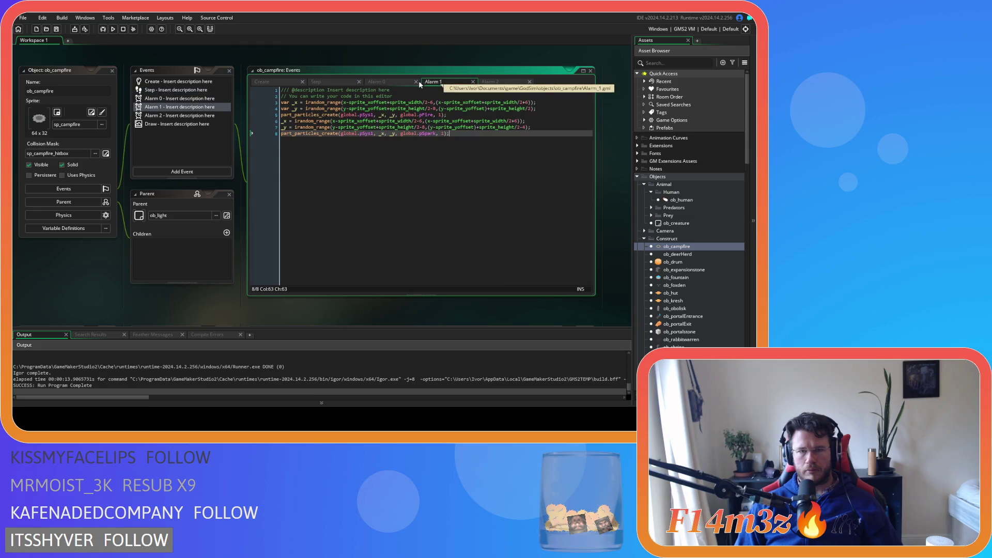
pyautogui.click(341, 81)
pyautogui.scroll(-14, 408, 169)
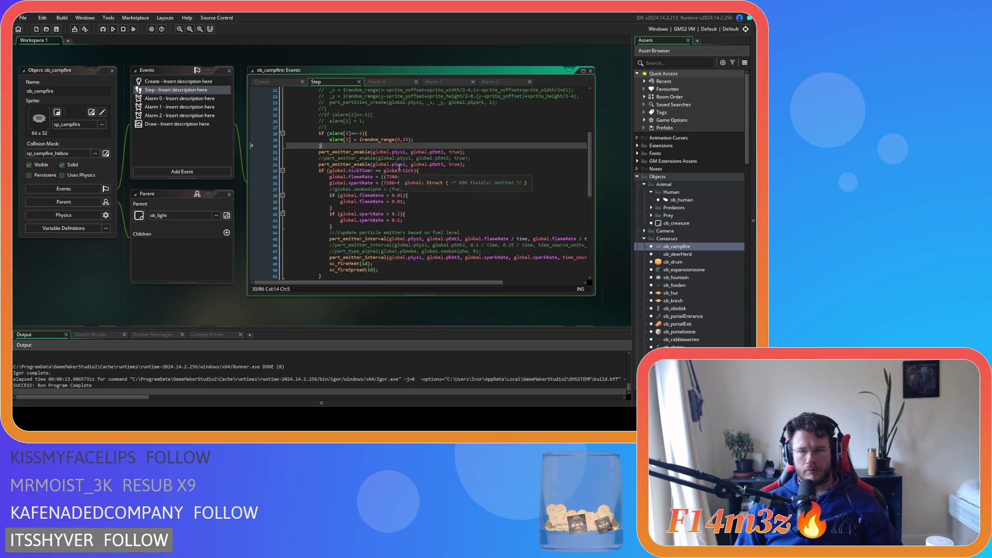
pyautogui.scroll(17, 428, 171)
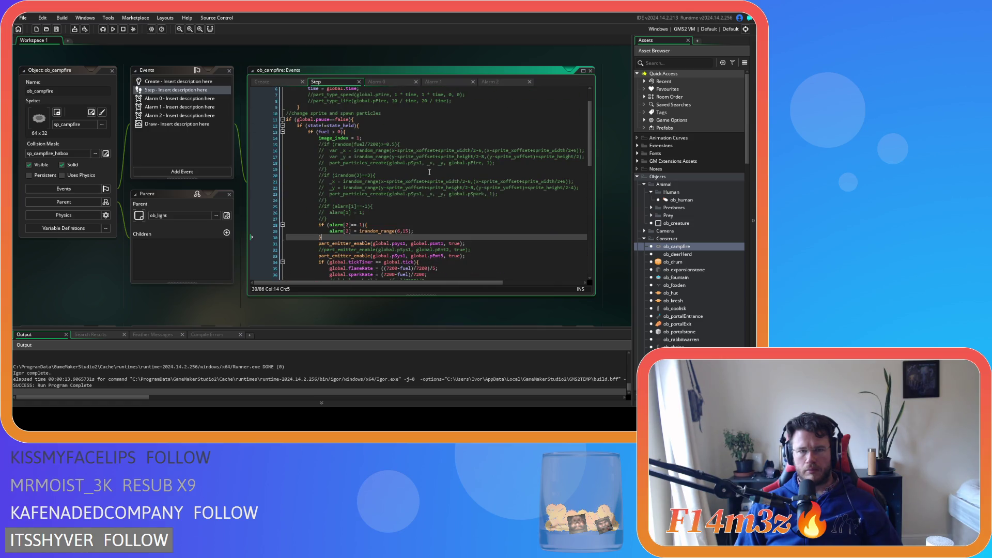
pyautogui.scroll(2, 430, 171)
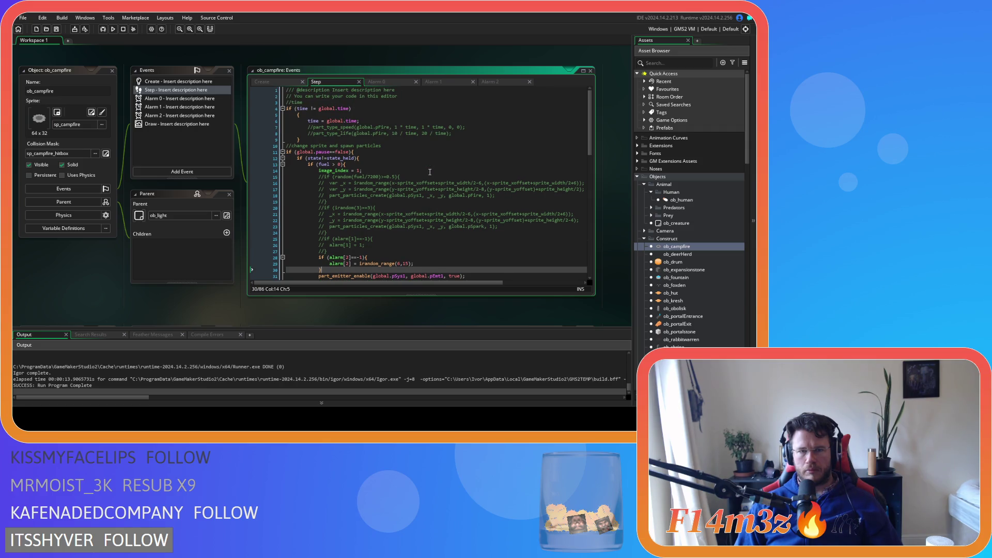
pyautogui.scroll(-6, 430, 172)
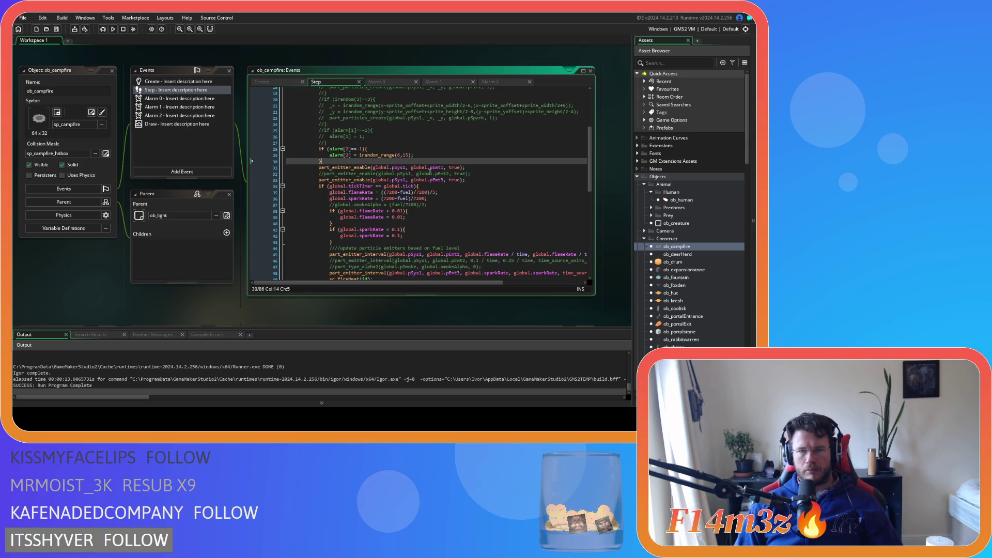
pyautogui.click(501, 81)
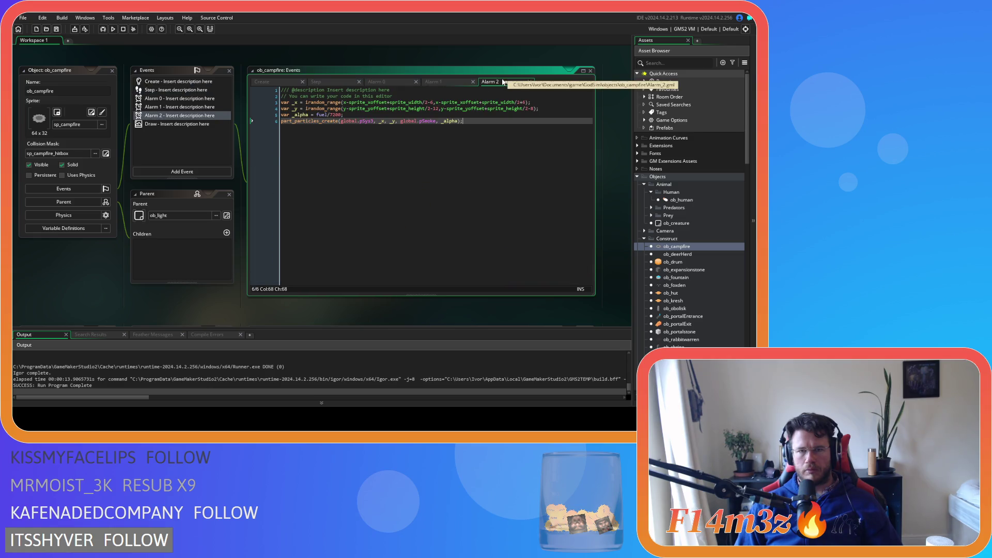
# Compare the Alarm 0, 1 and 2 code, then build and run the game with F5.
pyautogui.click(445, 81)
pyautogui.click(398, 81)
pyautogui.click(438, 80)
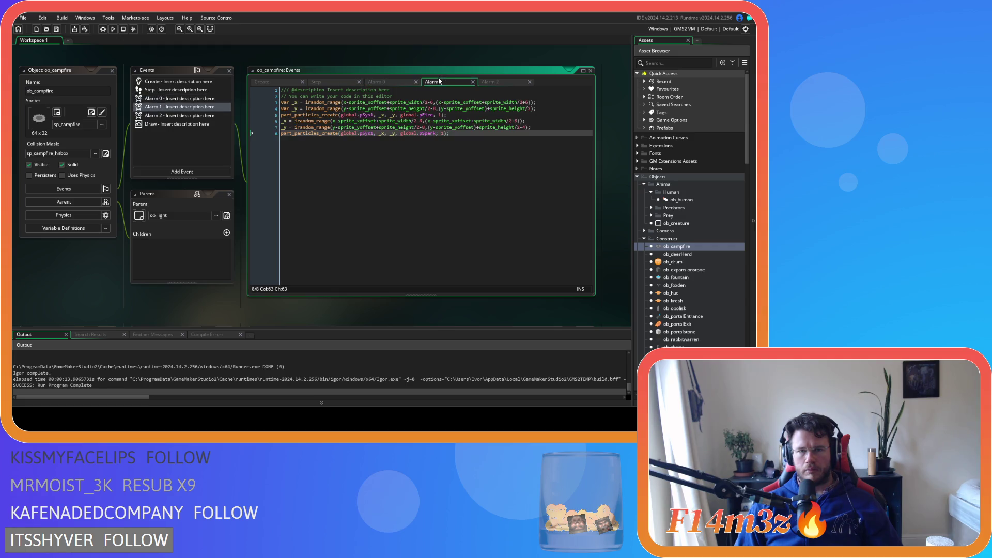
pyautogui.click(498, 81)
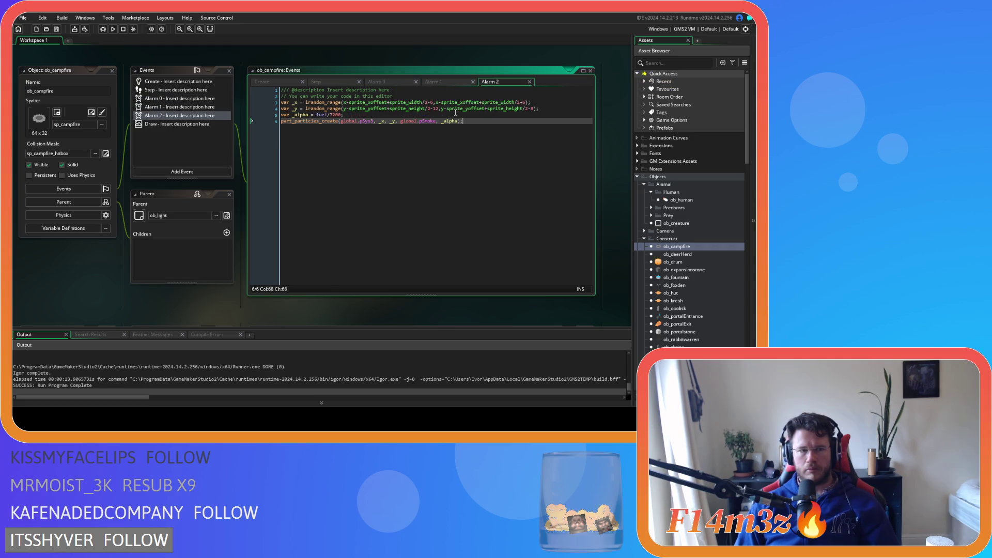
pyautogui.press('F5')
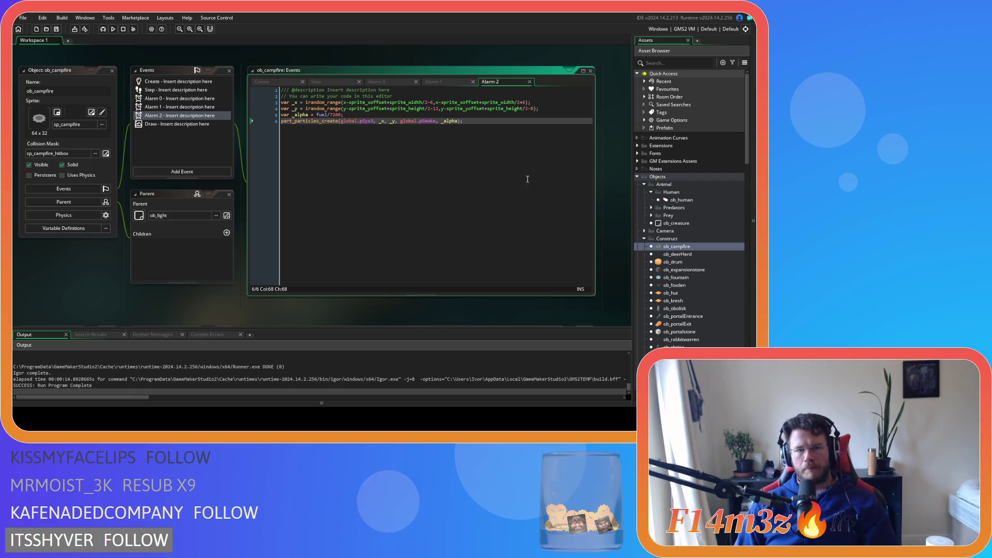
# Return to the Step code and scroll the workspace to sc_loadCampfireStates' fuel block.
pyautogui.moveTo(456, 118)
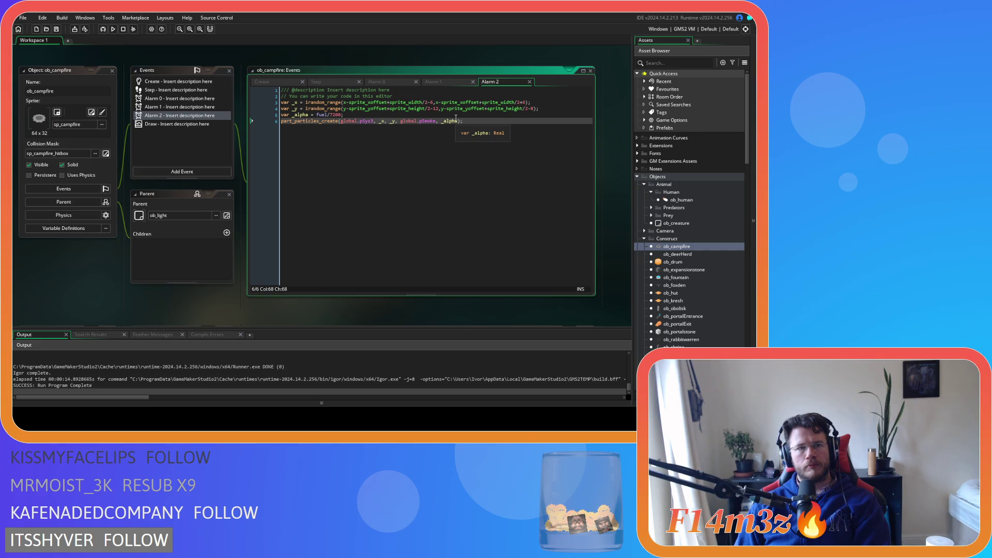
pyautogui.click(432, 83)
pyautogui.click(390, 80)
pyautogui.click(344, 80)
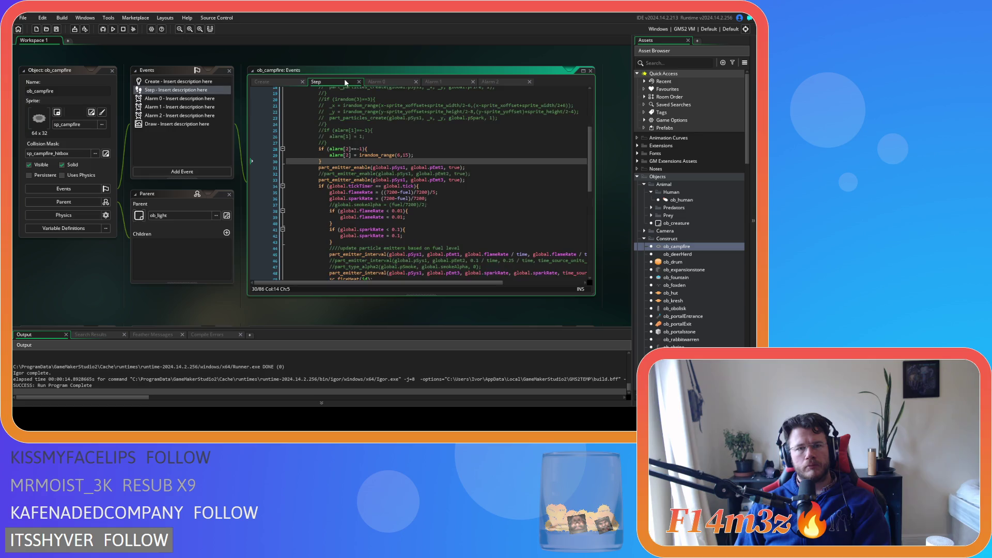
pyautogui.scroll(6, 377, 172)
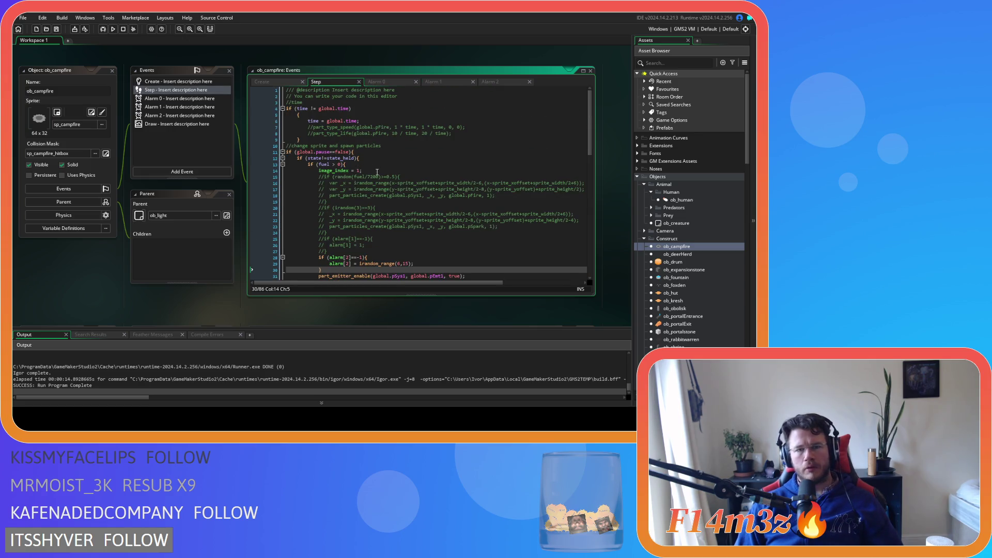
pyautogui.scroll(-3, 377, 172)
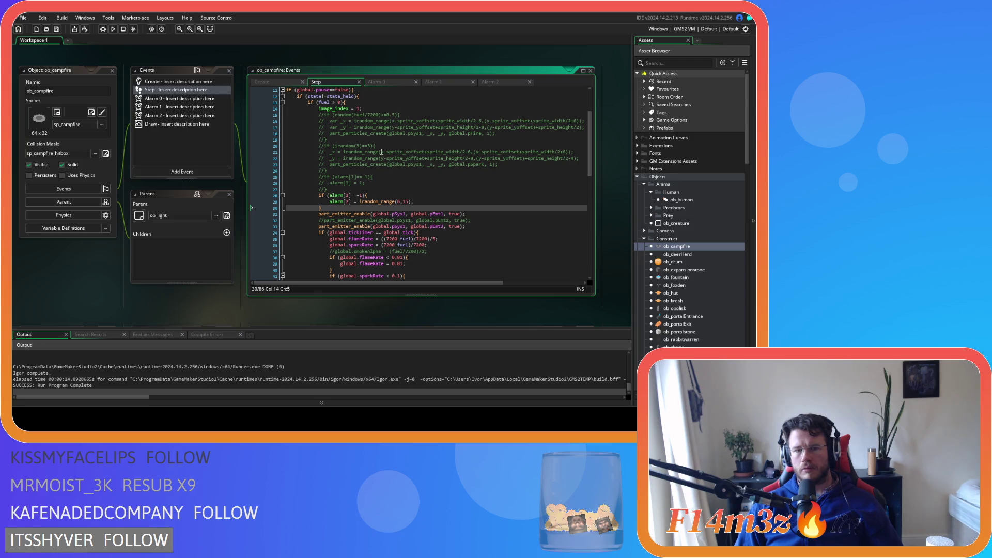
pyautogui.scroll(-6, 381, 152)
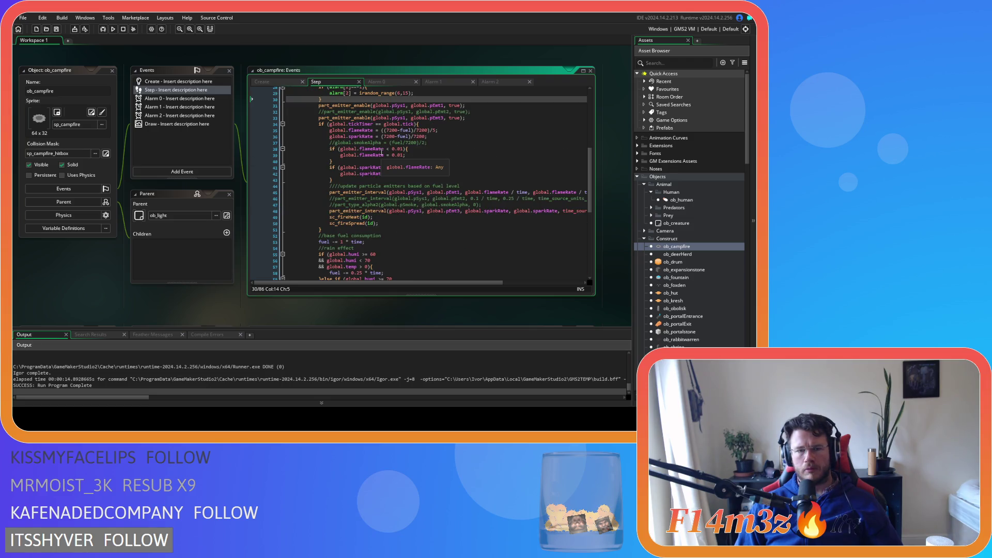
pyautogui.scroll(-4, 330, 311)
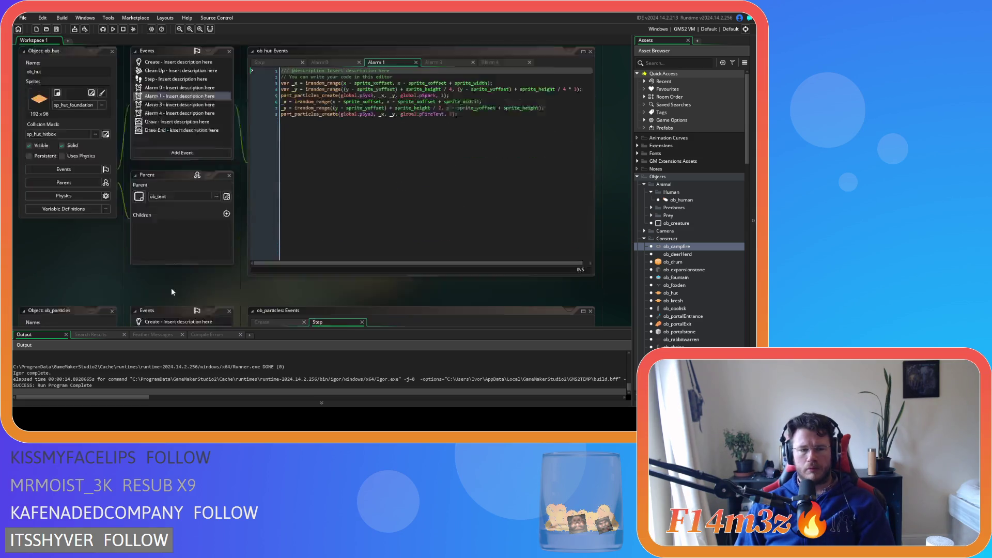
pyautogui.scroll(-5, 239, 274)
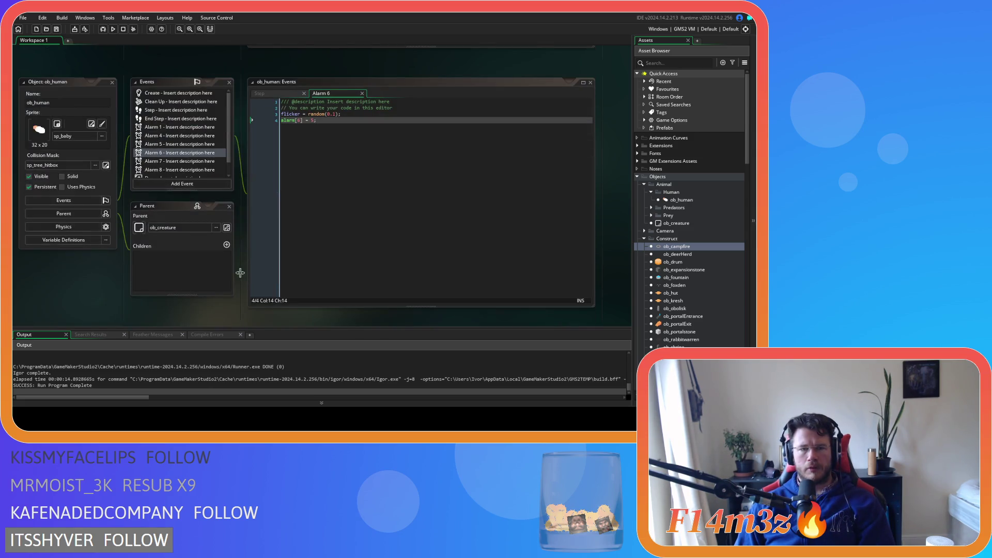
pyautogui.click(259, 93)
pyautogui.click(321, 93)
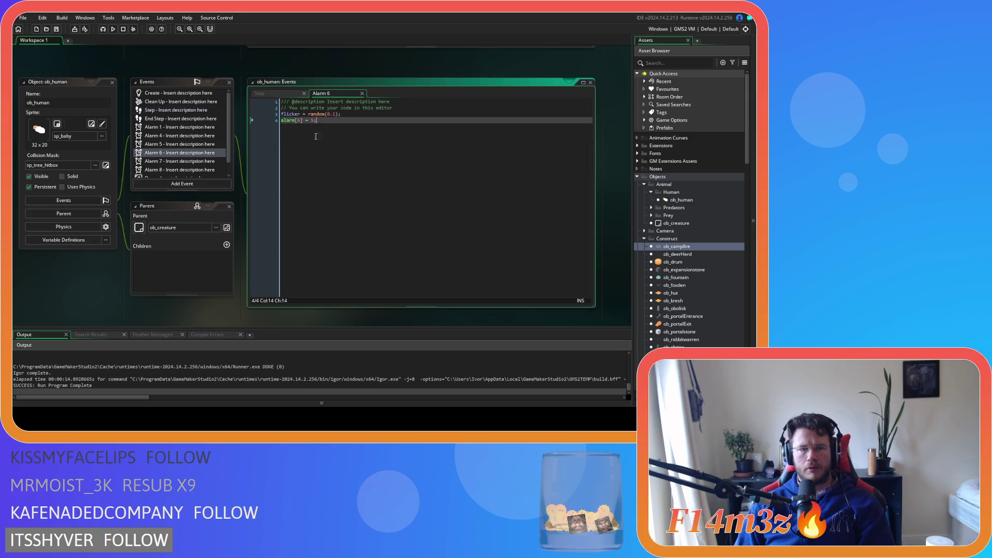
pyautogui.scroll(-5, 192, 233)
pyautogui.scroll(-5, 194, 230)
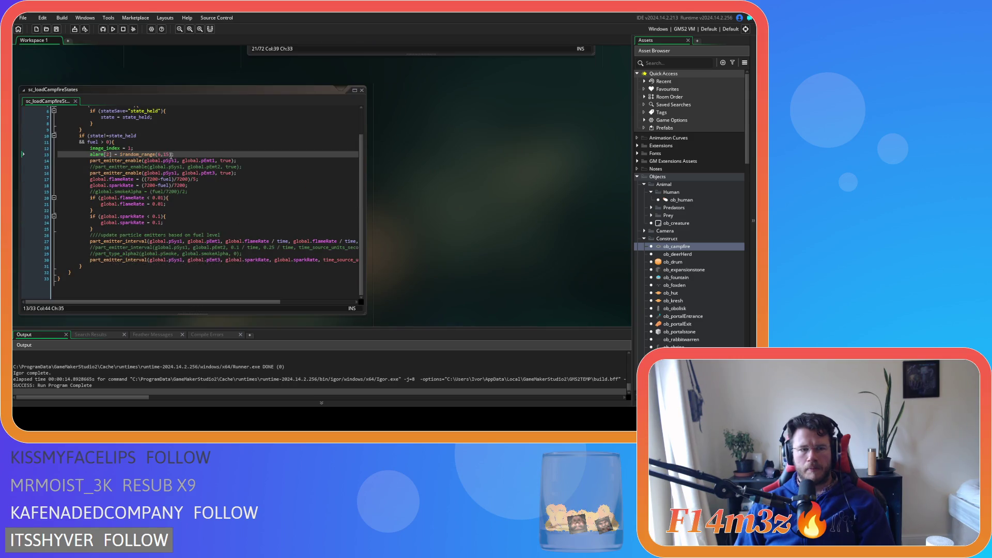
# Comment out the load script's alarm[2] line with Ctrl+K, test-run with F5, then restore it.
pyautogui.click(188, 154)
pyautogui.hotkey('ctrl', 'k')
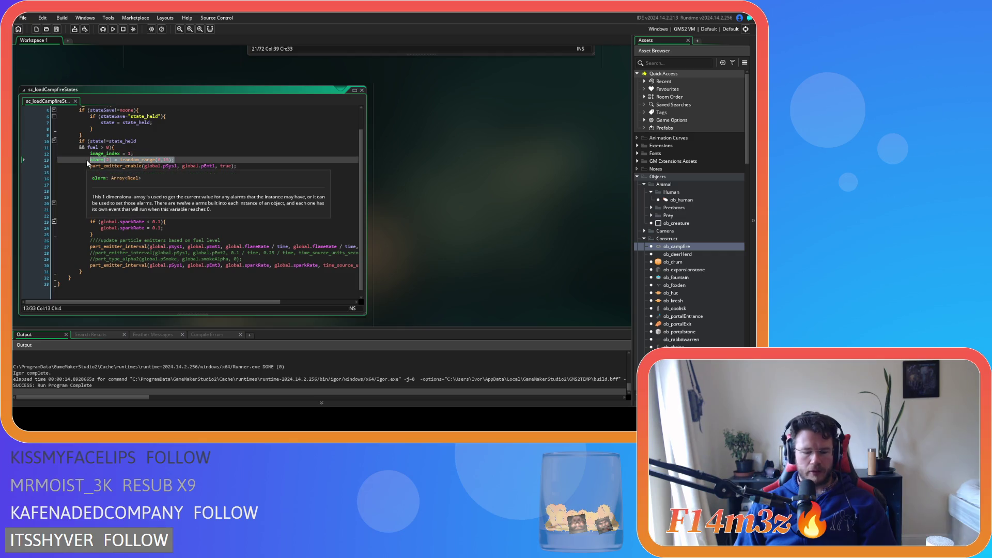
pyautogui.press('F5')
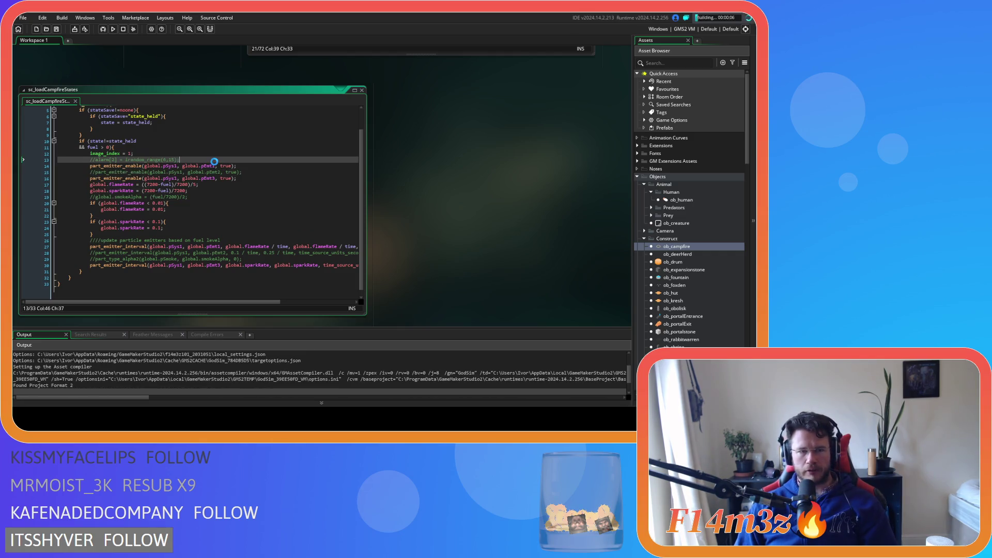
pyautogui.scroll(-1, 227, 160)
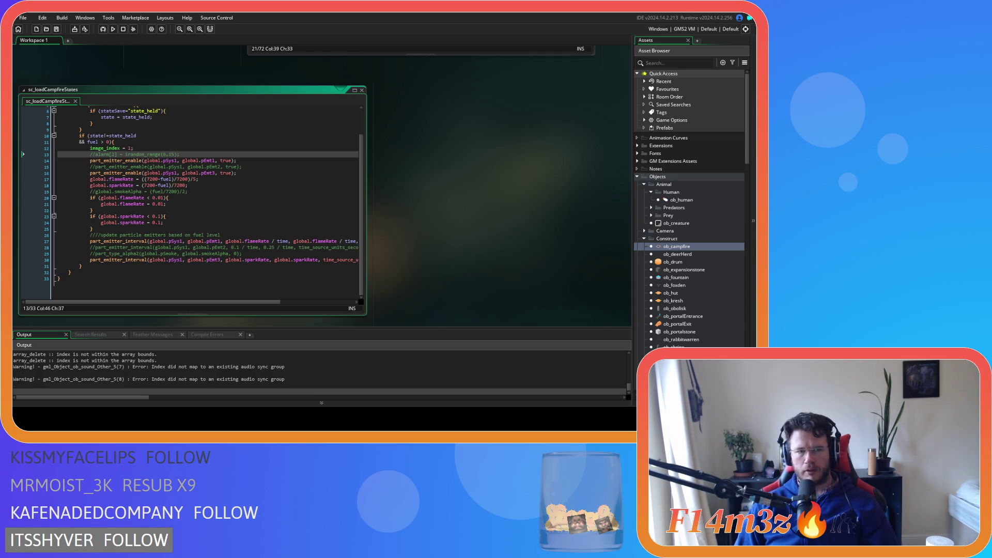
pyautogui.hotkey('ctrl', 'z')
pyautogui.click(286, 177)
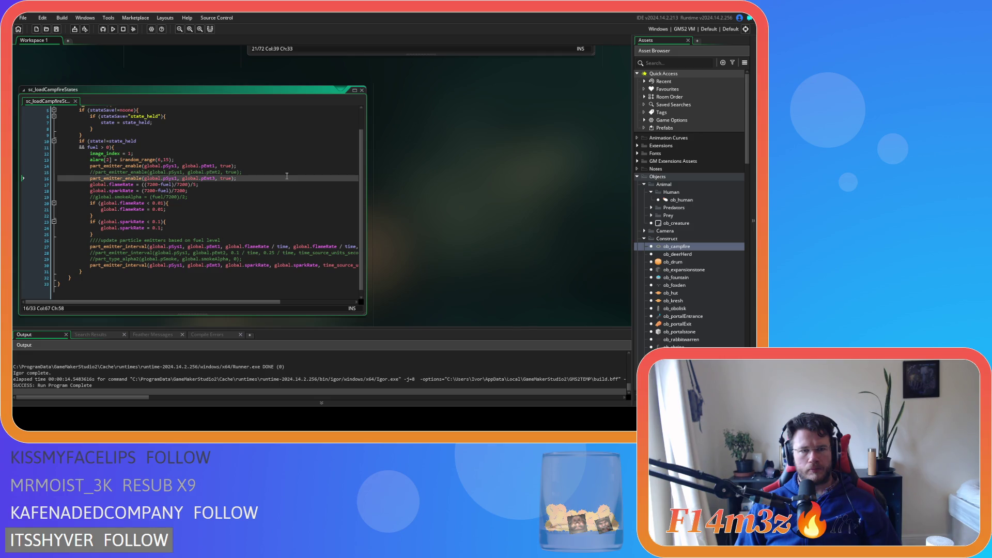
pyautogui.scroll(5, 500, 274)
# Scroll past ob_human and ob_hut to the ob_particles Step code with its commented campfire emitters.
pyautogui.scroll(3, 235, 241)
pyautogui.scroll(-2, 239, 241)
pyautogui.scroll(3, 238, 240)
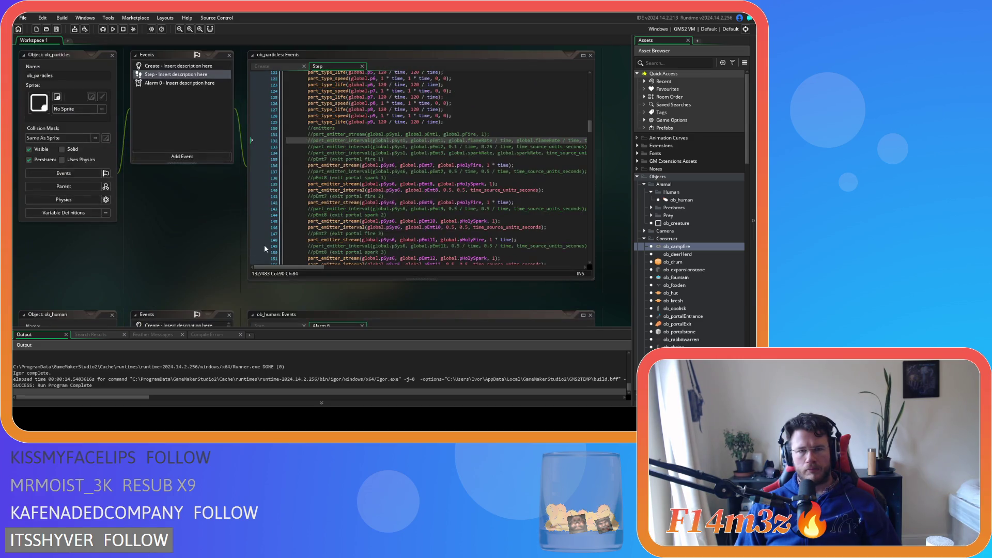
pyautogui.scroll(3, 265, 249)
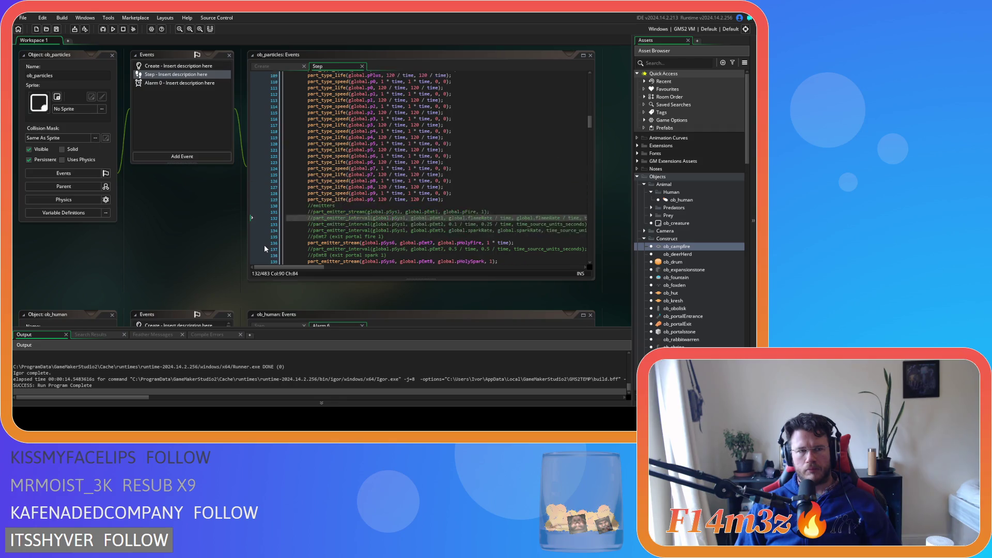
pyautogui.scroll(-3, 310, 223)
pyautogui.moveTo(317, 218)
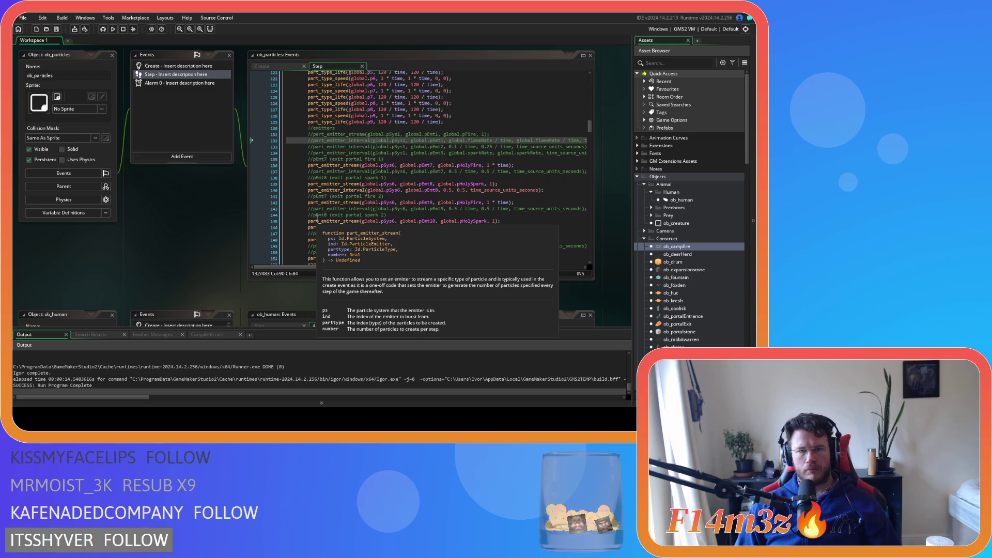
pyautogui.scroll(-8, 210, 231)
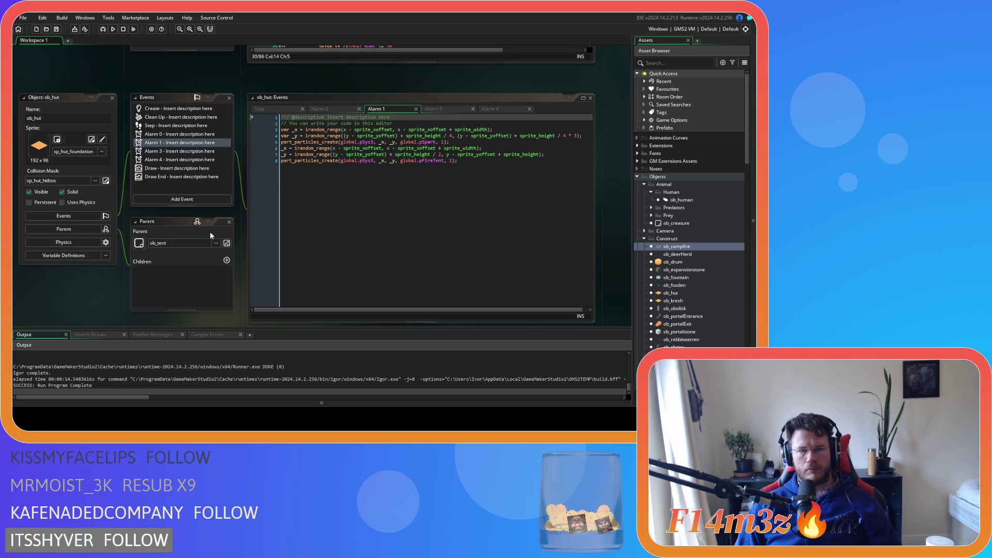
pyautogui.scroll(-5, 210, 236)
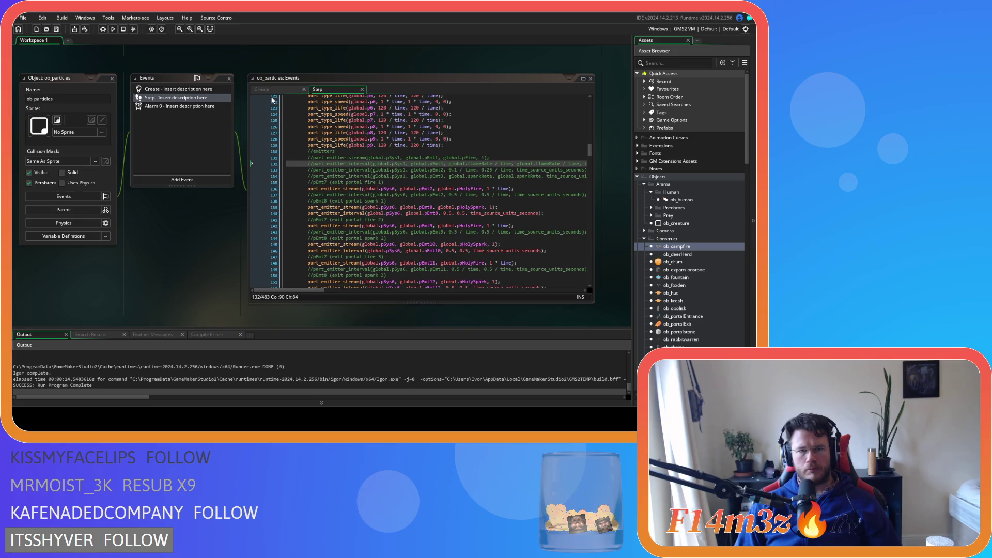
# Open the ob_particles Create code and search it for pSmoke.
pyautogui.click(263, 90)
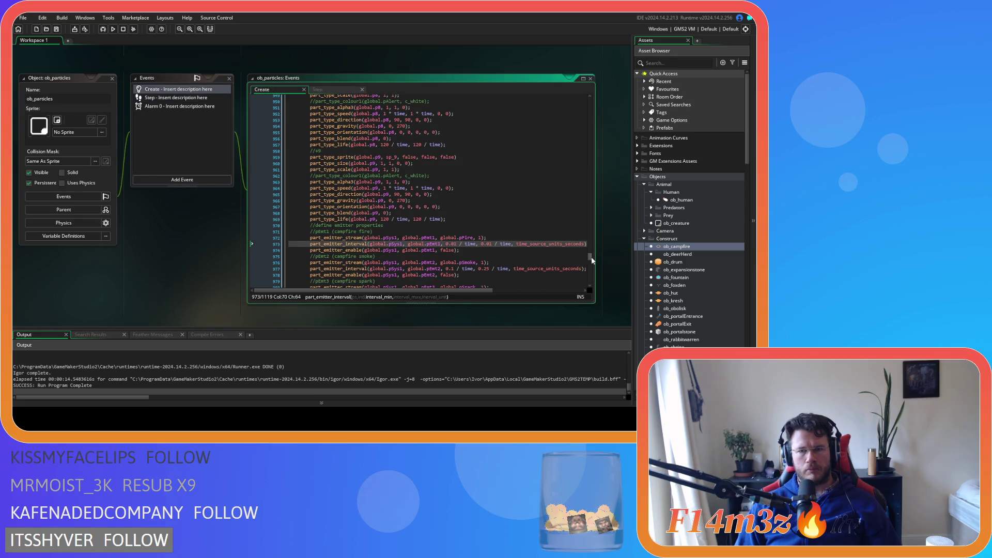
pyautogui.scroll(10, 591, 256)
pyautogui.click(559, 227)
pyautogui.hotkey('ctrl', 'f')
pyautogui.write('pSmoke')
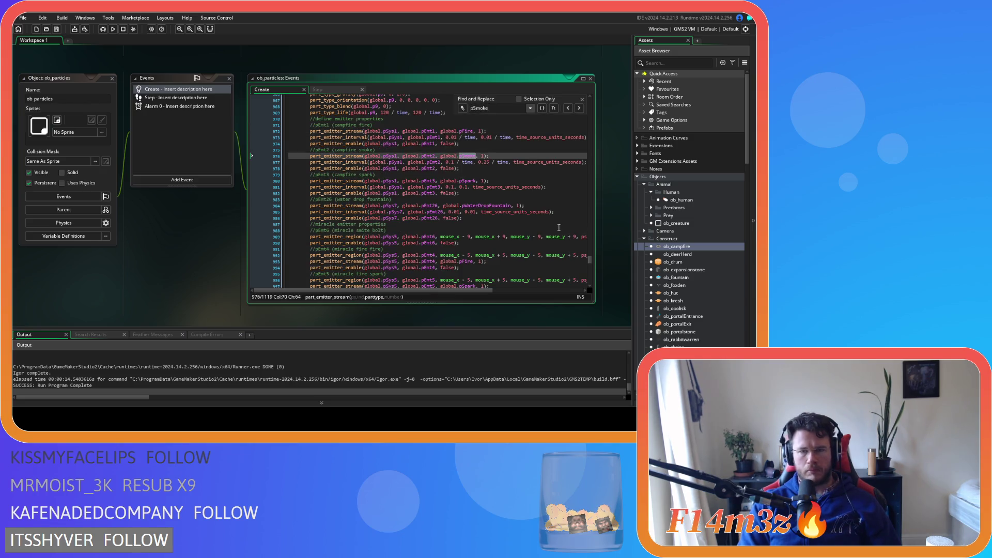
# Step backward through the pSmoke matches toward its definition, then close the search.
pyautogui.click(567, 108)
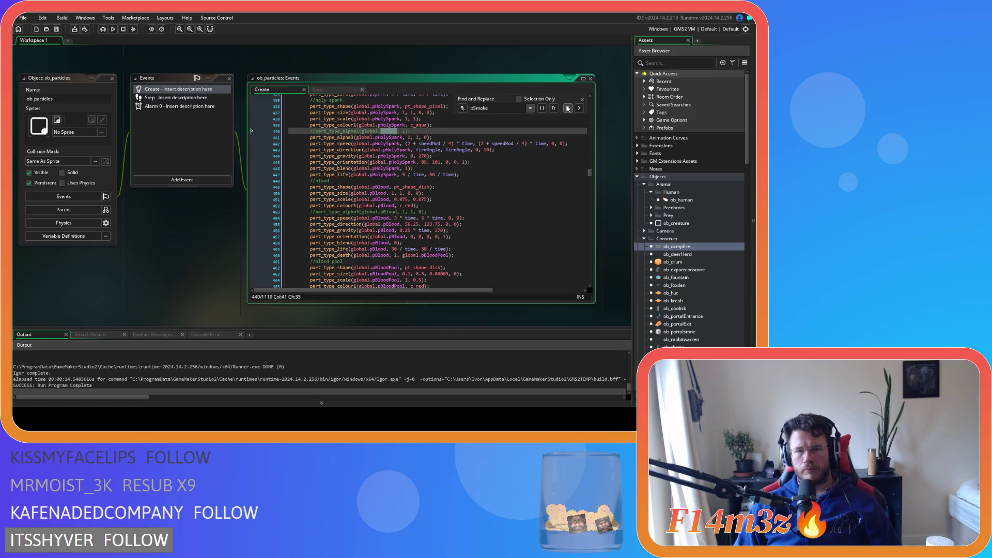
pyautogui.click(567, 108)
pyautogui.click(567, 108)
pyautogui.click(567, 108)
pyautogui.click(567, 108)
pyautogui.click(568, 108)
pyautogui.click(568, 108)
pyautogui.click(568, 108)
pyautogui.click(567, 108)
pyautogui.click(567, 108)
pyautogui.click(567, 108)
pyautogui.click(567, 108)
pyautogui.click(567, 108)
pyautogui.click(567, 108)
pyautogui.click(568, 108)
pyautogui.click(568, 108)
pyautogui.click(567, 108)
pyautogui.click(567, 108)
pyautogui.click(567, 108)
pyautogui.click(568, 108)
pyautogui.click(567, 108)
pyautogui.click(567, 108)
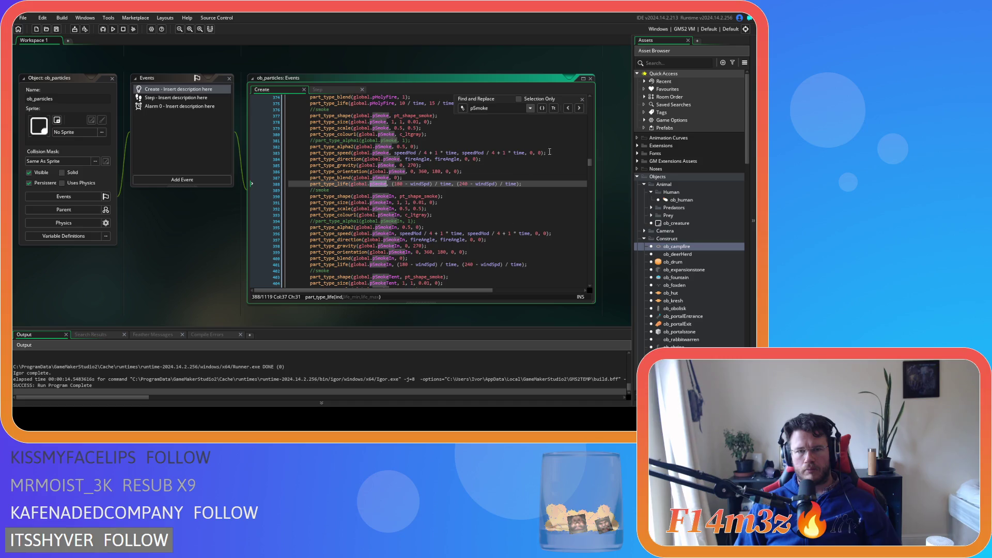
pyautogui.scroll(3, 547, 155)
pyautogui.press('Escape')
# Review the //smoke block defining pSmoke, then return to the ob_particles Step code.
pyautogui.click(531, 154)
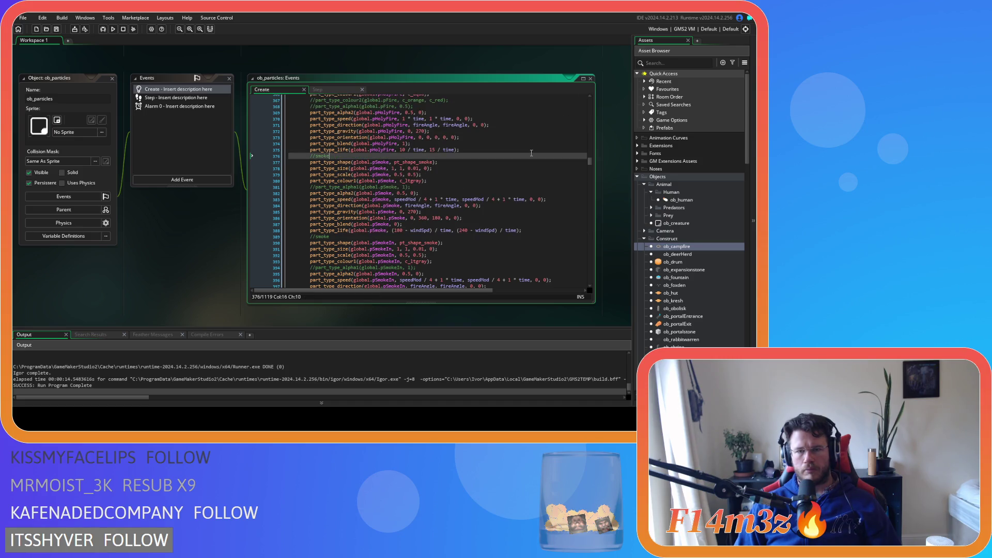
pyautogui.scroll(5, 185, 278)
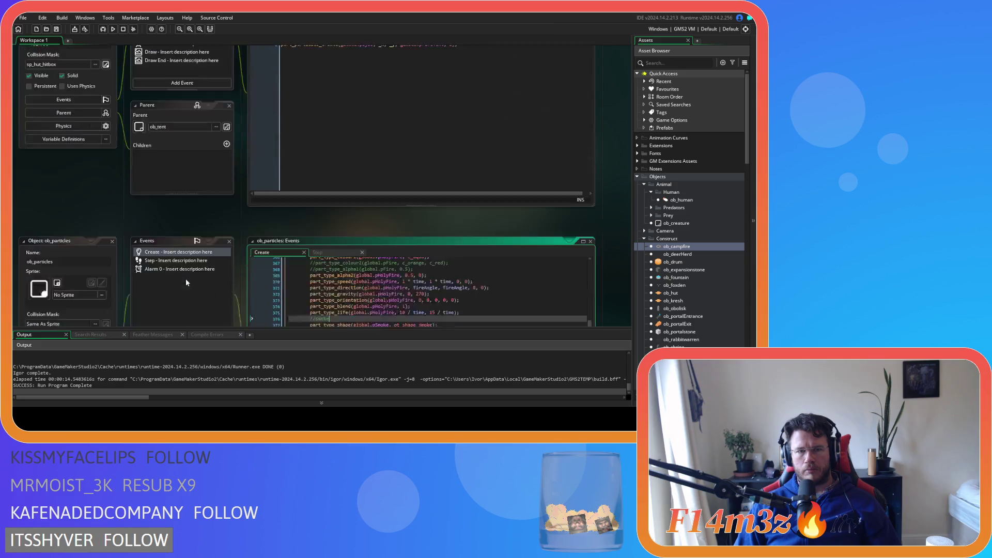
pyautogui.scroll(2, 185, 278)
pyautogui.scroll(-2, 185, 278)
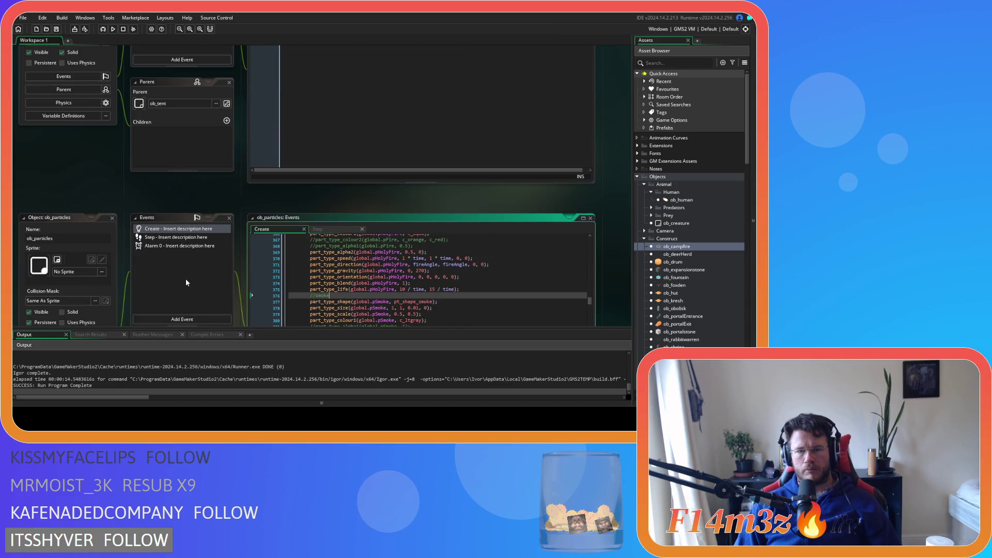
pyautogui.scroll(-5, 187, 282)
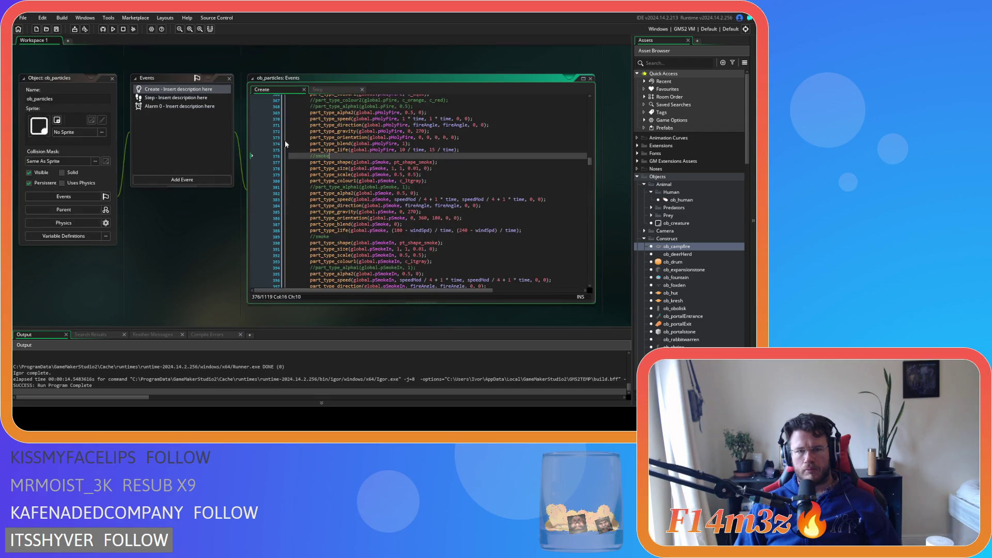
pyautogui.click(176, 98)
pyautogui.scroll(3, 389, 253)
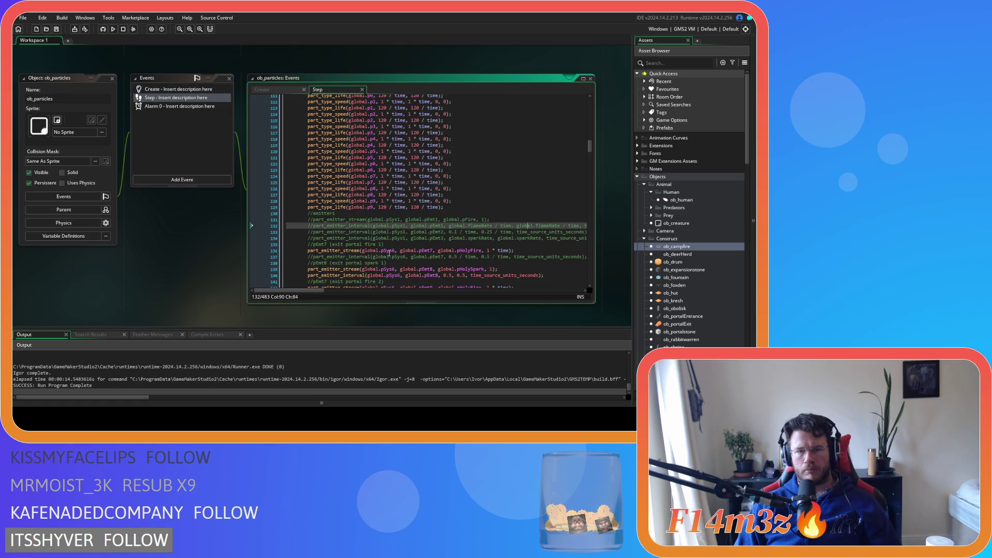
# Scroll through the Step code's global.windSpd direction, speed and lifetime updates to ob_hut's Alarm 1.
pyautogui.scroll(20, 407, 257)
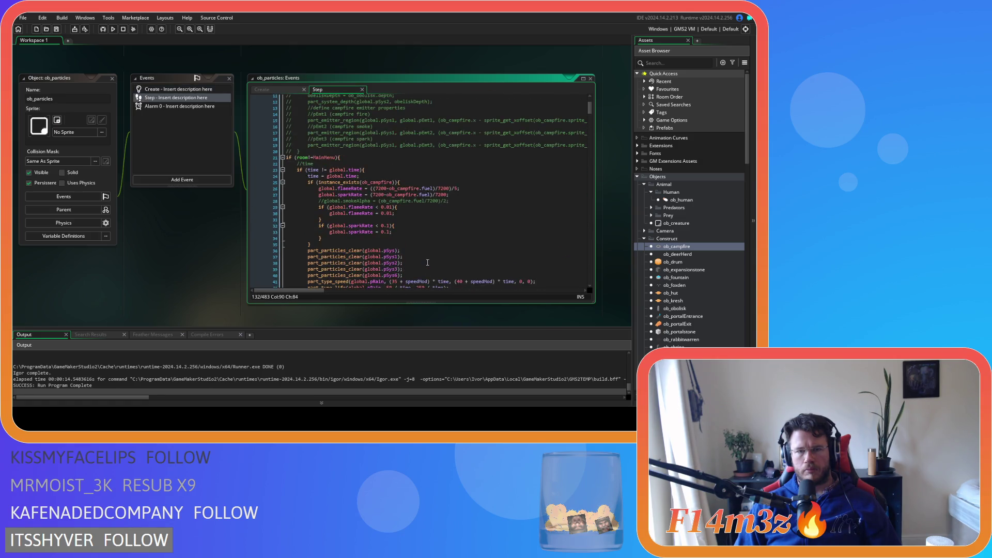
pyautogui.moveTo(589, 107)
pyautogui.mouseDown()
pyautogui.moveTo(603, 280)
pyautogui.moveTo(594, 272)
pyautogui.mouseUp()
pyautogui.scroll(20, 538, 256)
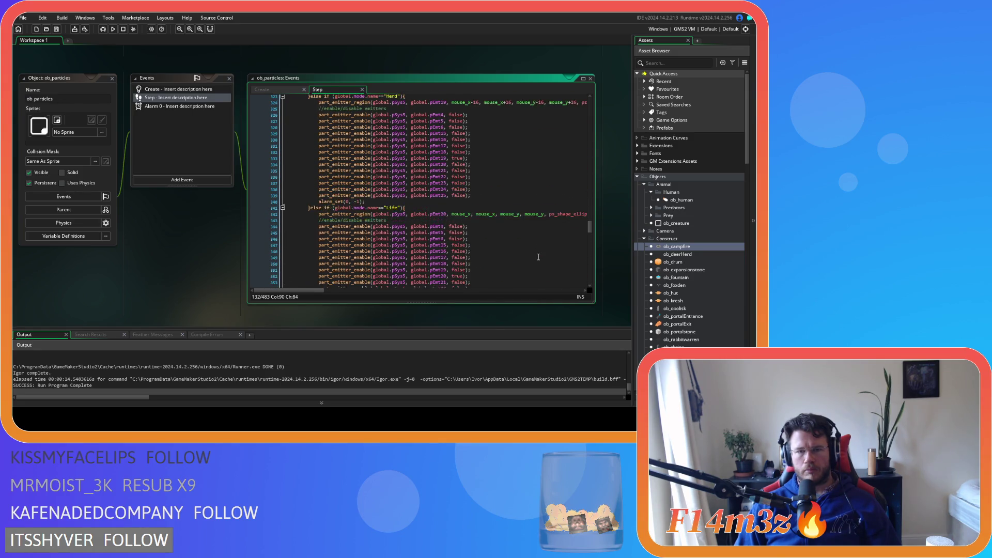
pyautogui.scroll(20, 537, 257)
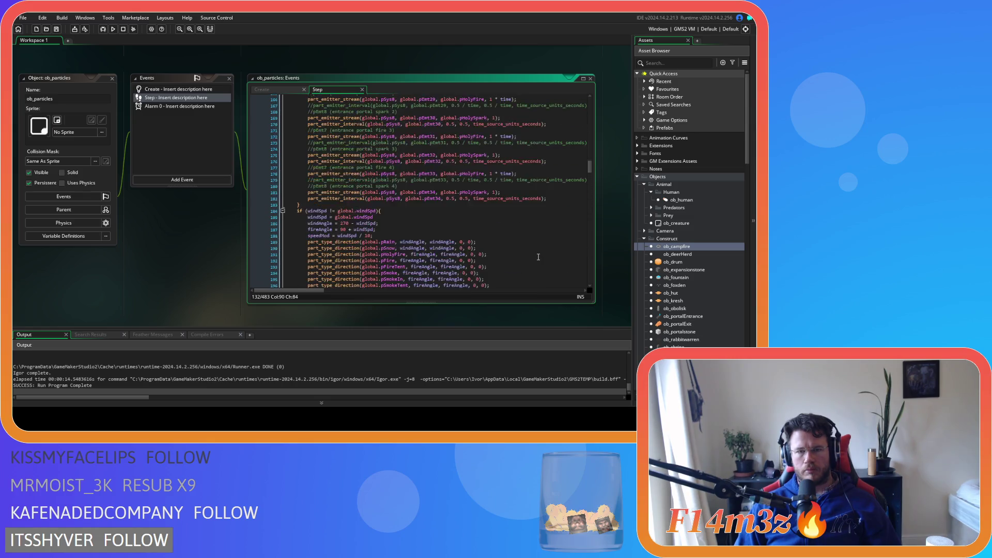
pyautogui.scroll(2, 538, 256)
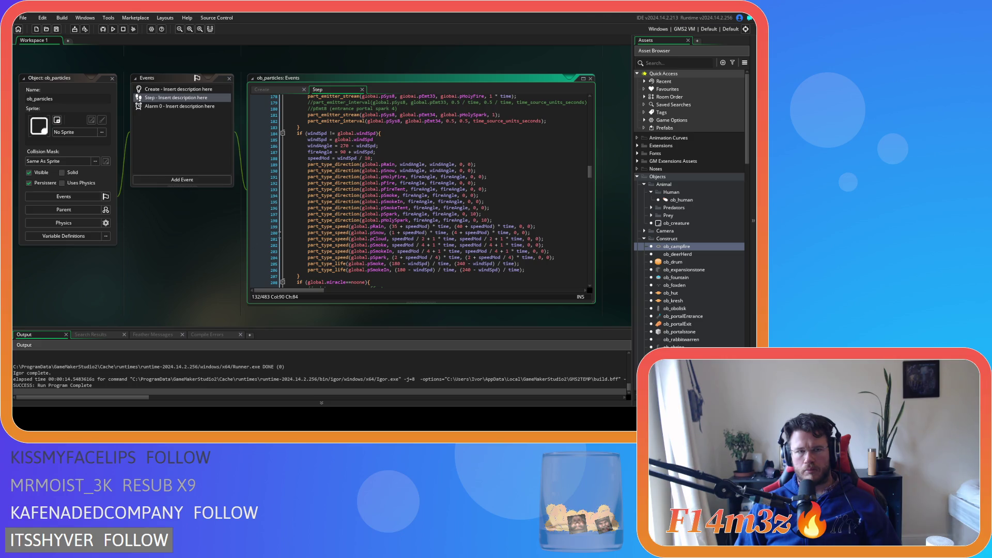
pyautogui.scroll(10, 130, 265)
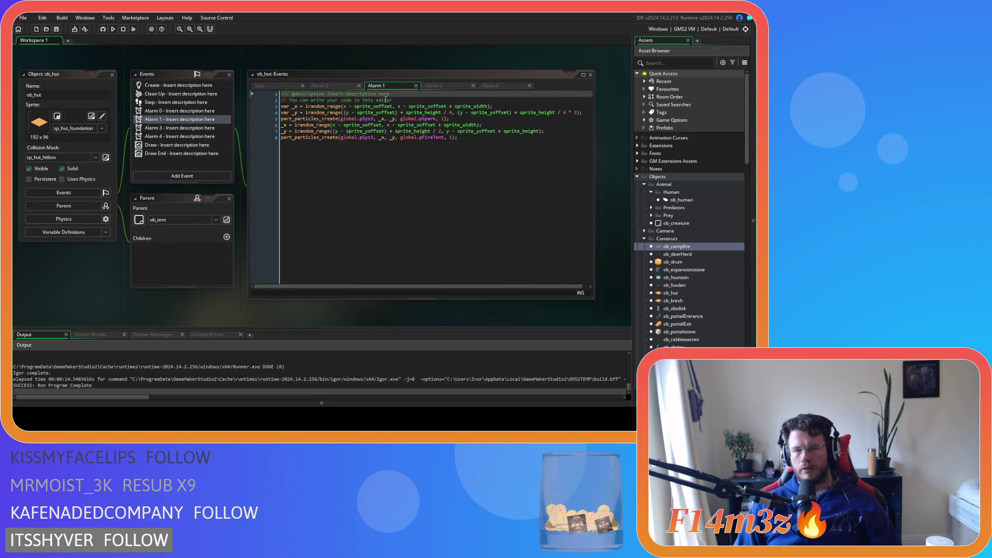
# Flip through ob_hut's Alarm 1, Alarm 0 and Step event code.
pyautogui.click(341, 87)
pyautogui.click(392, 86)
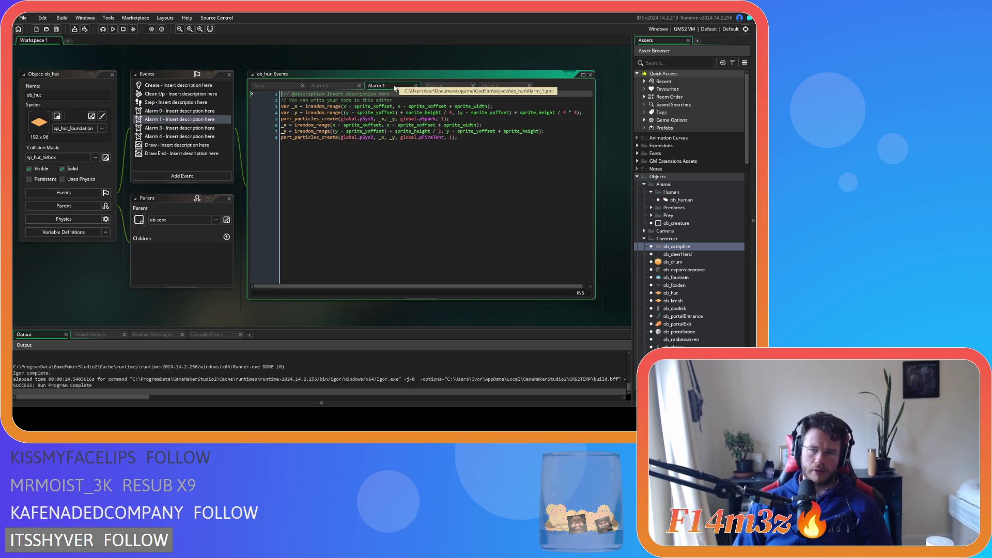
pyautogui.click(336, 85)
pyautogui.click(391, 86)
pyautogui.click(331, 86)
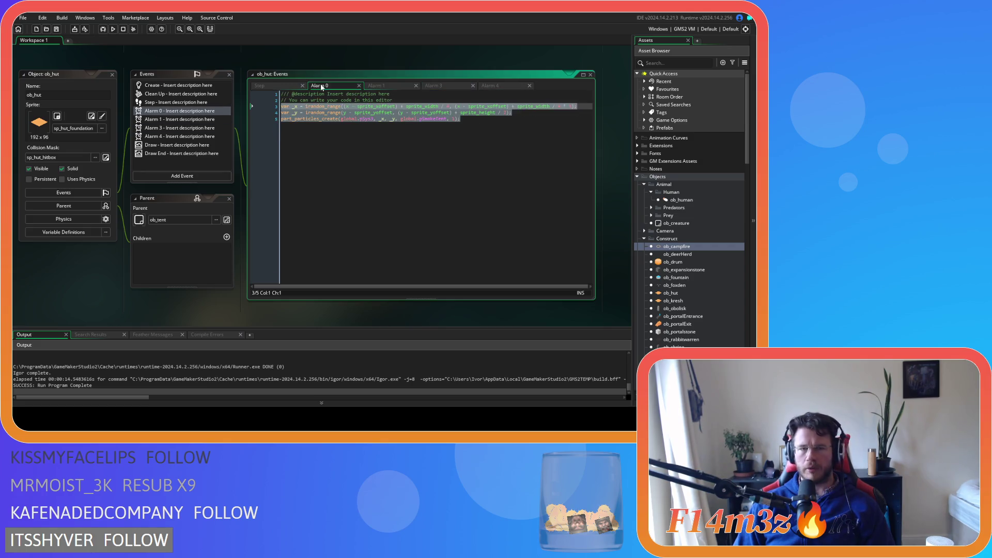
pyautogui.click(275, 87)
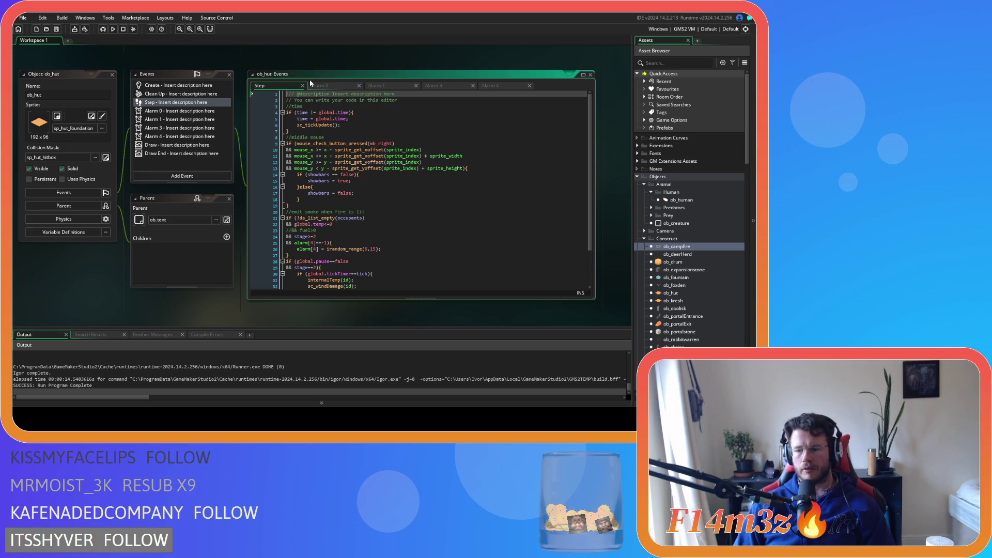
# Inspect the hut's alarm[4] line, then open ob_campfire and view its Alarm 2 code.
pyautogui.click(434, 242)
pyautogui.click(434, 250)
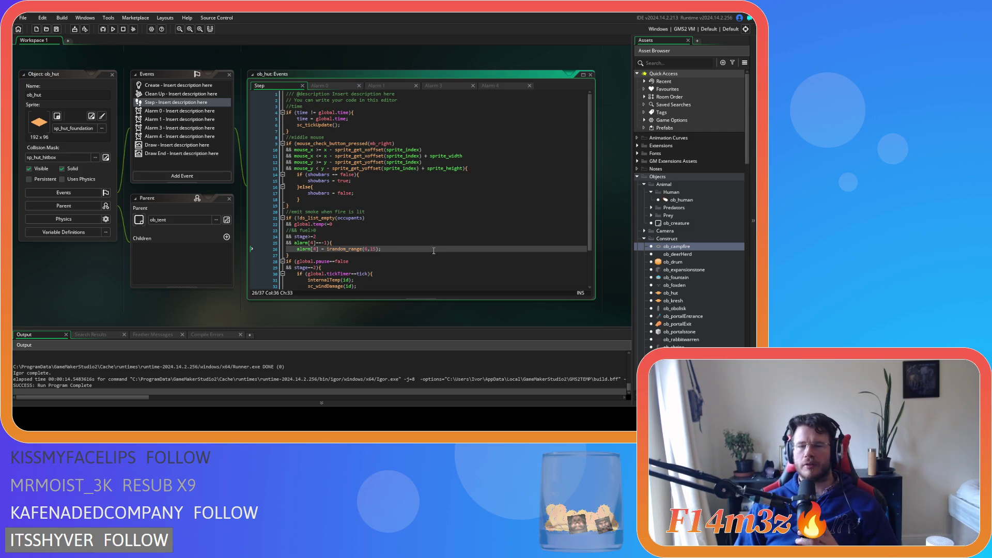
pyautogui.scroll(-3, 434, 251)
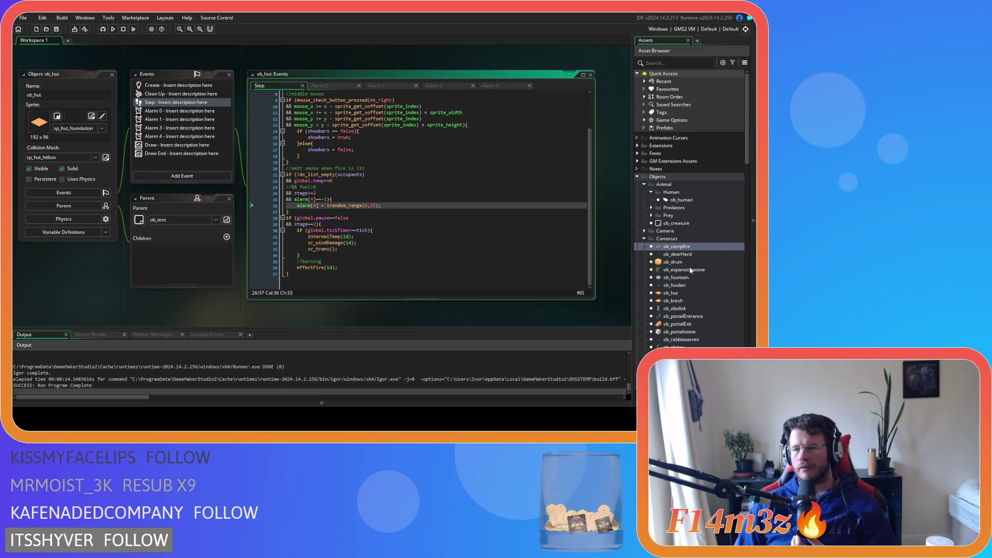
pyautogui.doubleClick(689, 247)
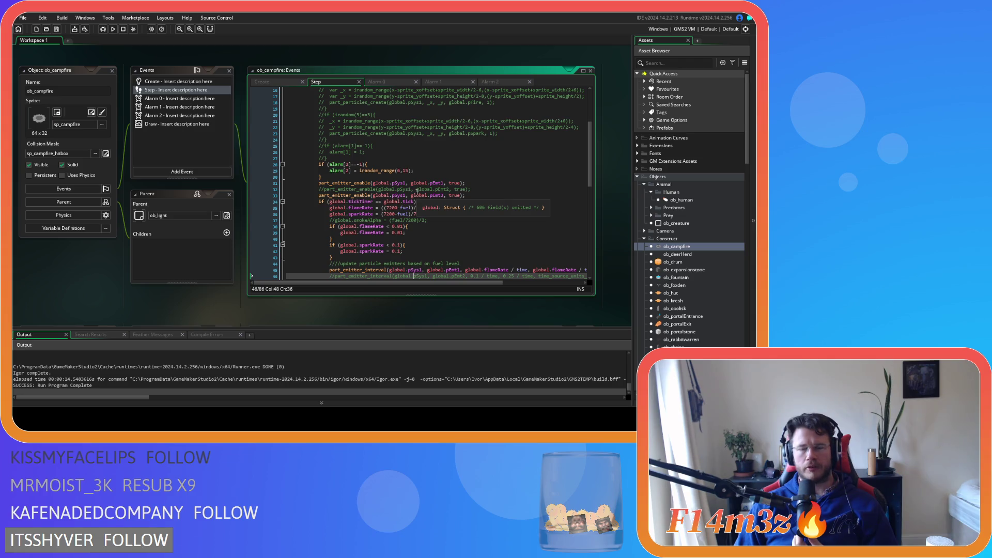
pyautogui.click(491, 82)
# Comment out the alarm[2] if-block, uncomment the pEmt2 enable line, and save.
pyautogui.press('Left')
pyautogui.press('Left')
pyautogui.press('Left')
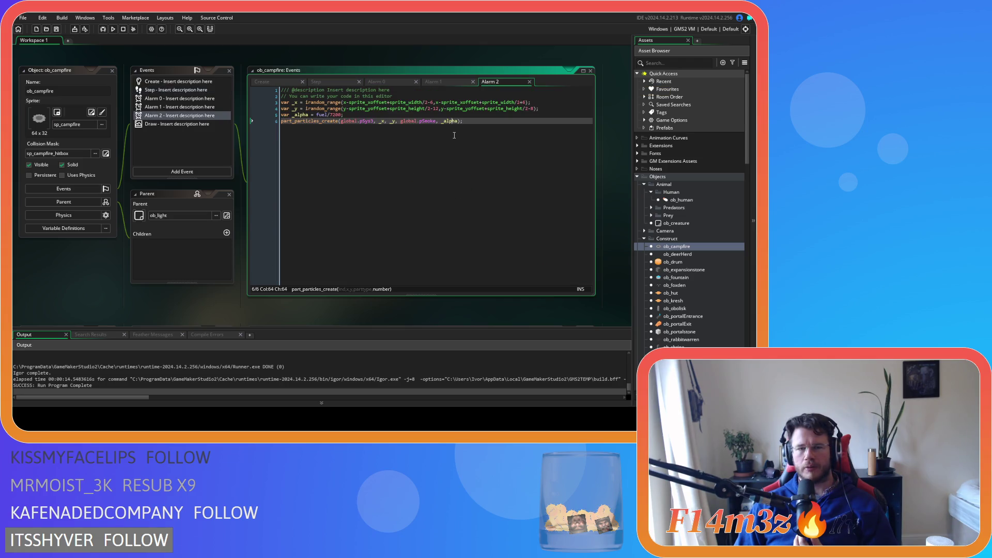
pyautogui.click(334, 81)
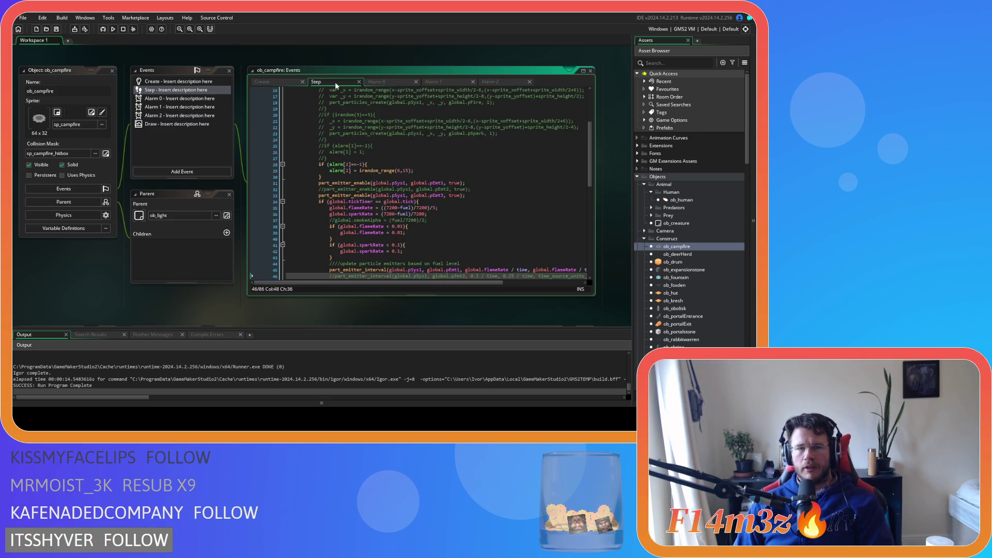
pyautogui.scroll(1, 429, 230)
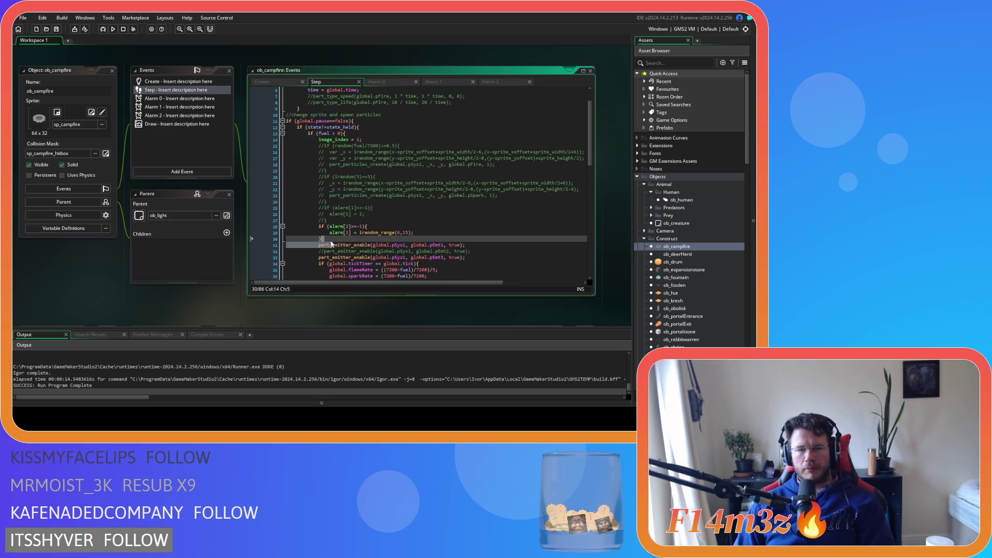
pyautogui.moveTo(323, 238); pyautogui.dragTo(321, 228)
pyautogui.hotkey('ctrl', 'k')
pyautogui.scroll(-3, 429, 207)
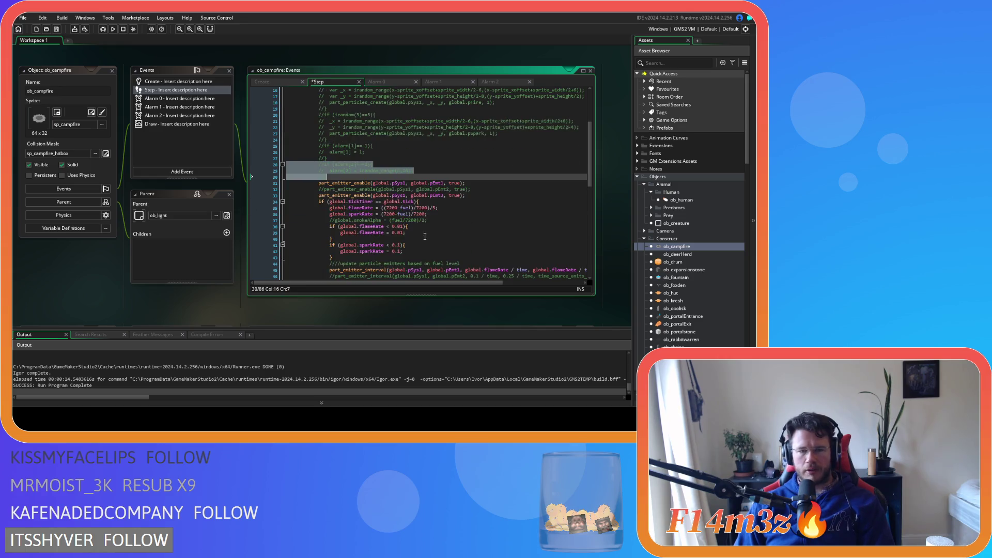
pyautogui.tripleClick(480, 188)
pyautogui.hotkey('ctrl', 'shift', 'k')
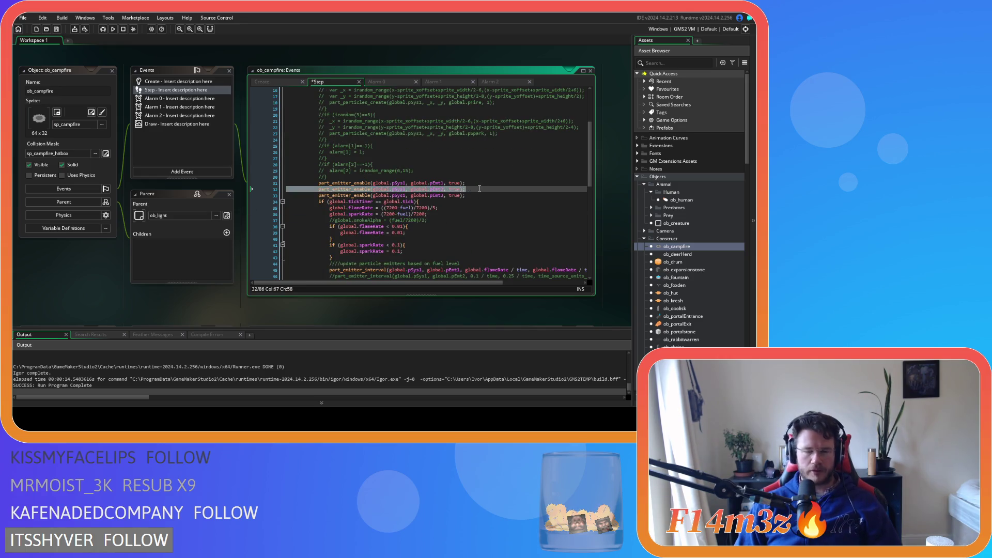
pyautogui.hotkey('ctrl', 's')
# Select and inspect the commented pEmt2 interval and pSmoke alpha lines 46–47.
pyautogui.scroll(-3, 465, 192)
pyautogui.click(472, 219)
pyautogui.press('Down')
pyautogui.press('Down')
pyautogui.moveTo(486, 220)
pyautogui.mouseDown()
pyautogui.moveTo(318, 220)
pyautogui.moveTo(324, 214)
pyautogui.mouseUp()
pyautogui.moveTo(482, 220); pyautogui.dragTo(331, 215)
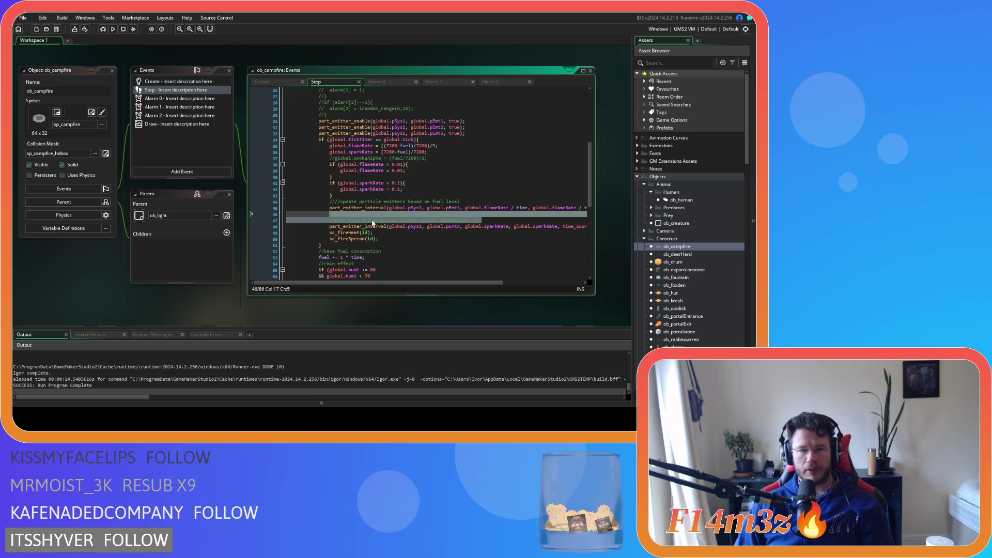
pyautogui.click(442, 237)
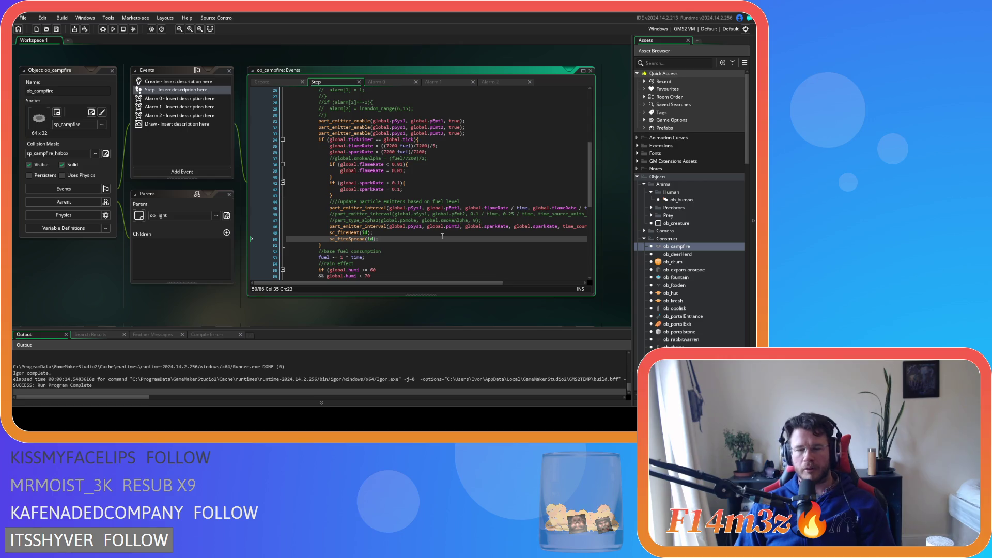
pyautogui.moveTo(482, 221); pyautogui.dragTo(331, 215)
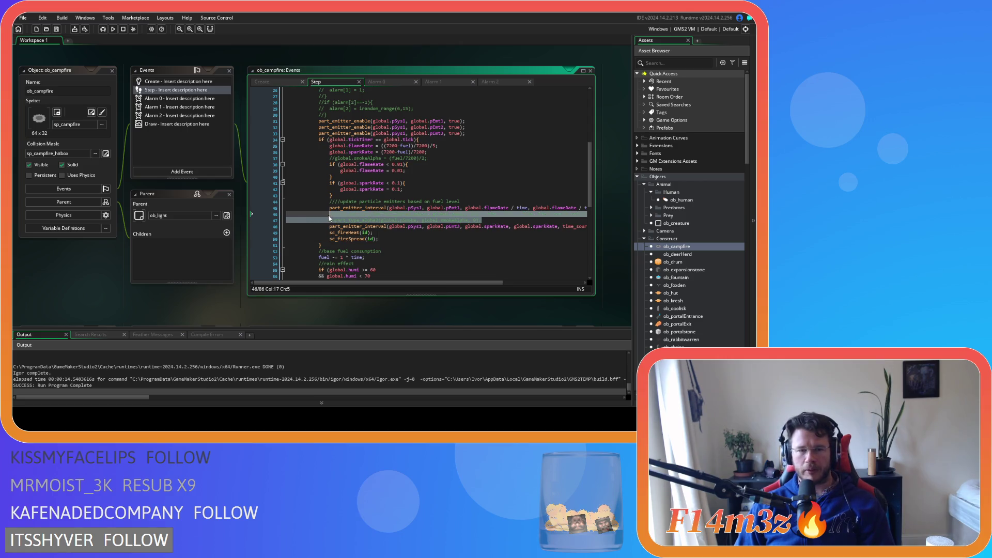
pyautogui.moveTo(483, 220); pyautogui.dragTo(330, 214)
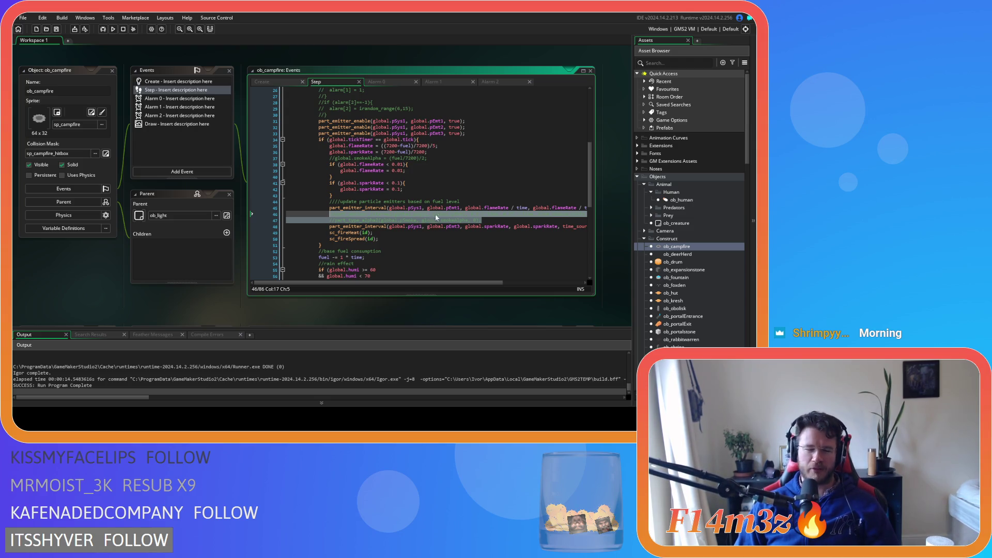
pyautogui.click(488, 214)
# Uncomment the pEmt2 interval, smoke alpha lines 46–47 and the smokeAlpha fuel calculation.
pyautogui.click(464, 220)
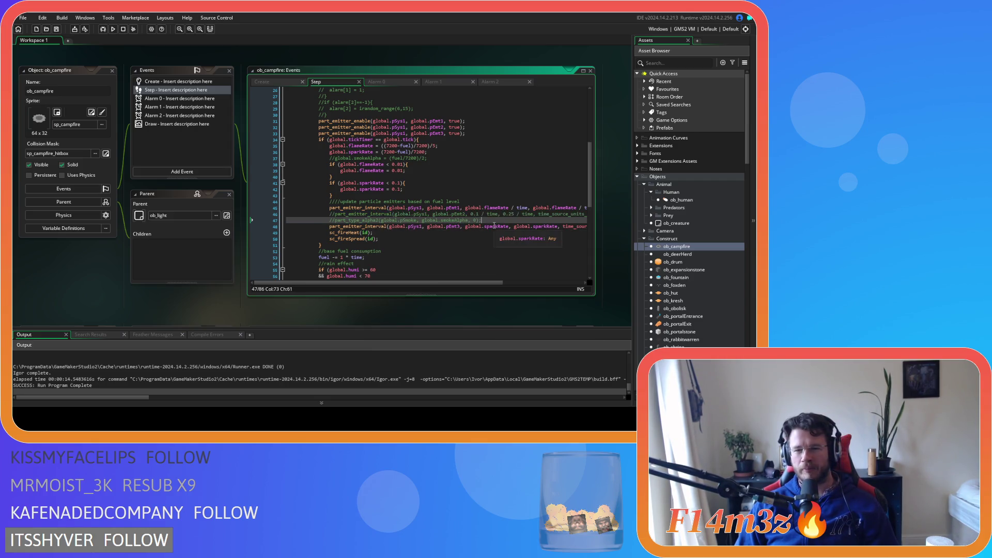
pyautogui.moveTo(481, 220); pyautogui.dragTo(314, 214)
pyautogui.hotkey('ctrl', 'shift', 'k')
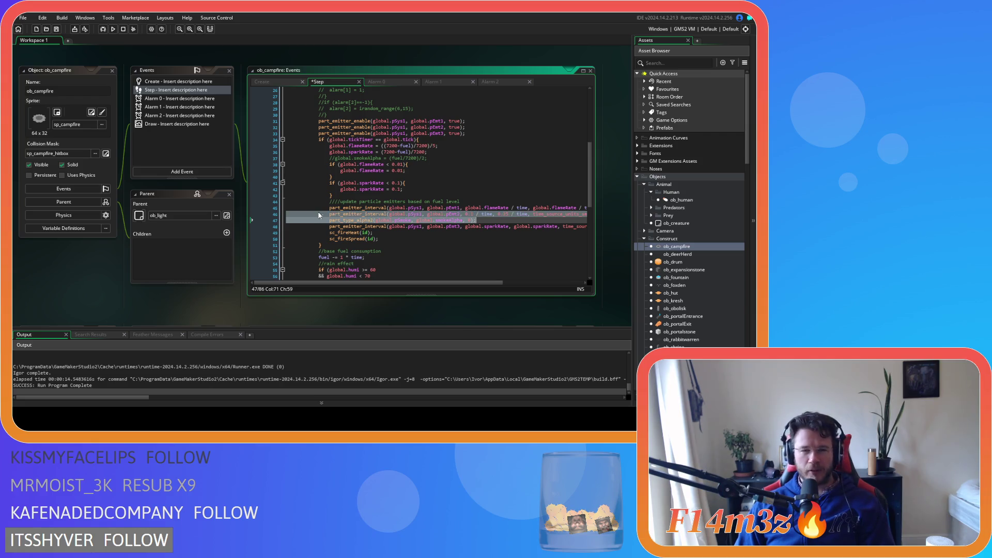
pyautogui.click(412, 133)
pyautogui.scroll(3, 367, 169)
pyautogui.scroll(-2, 366, 169)
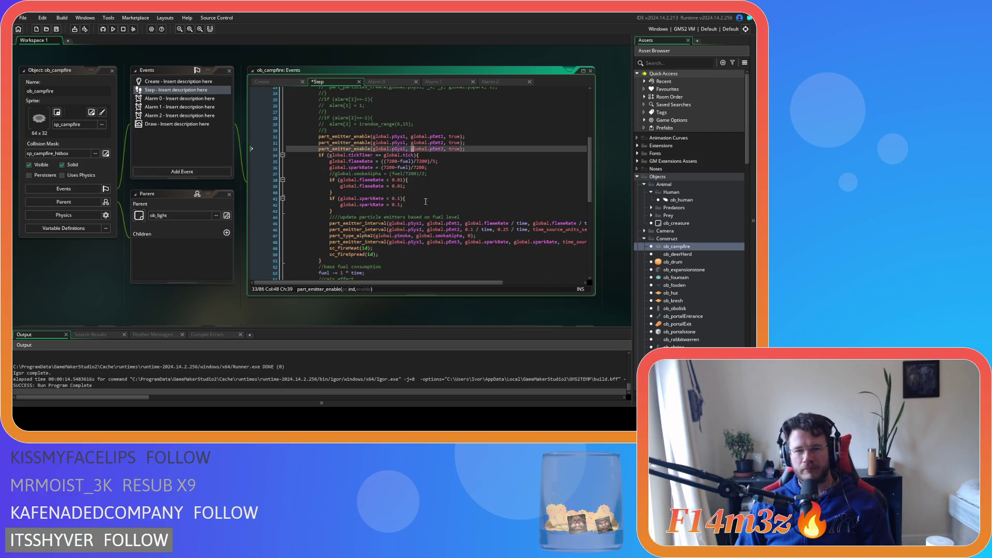
pyautogui.click(437, 177)
pyautogui.hotkey('ctrl', 'shift', 'k')
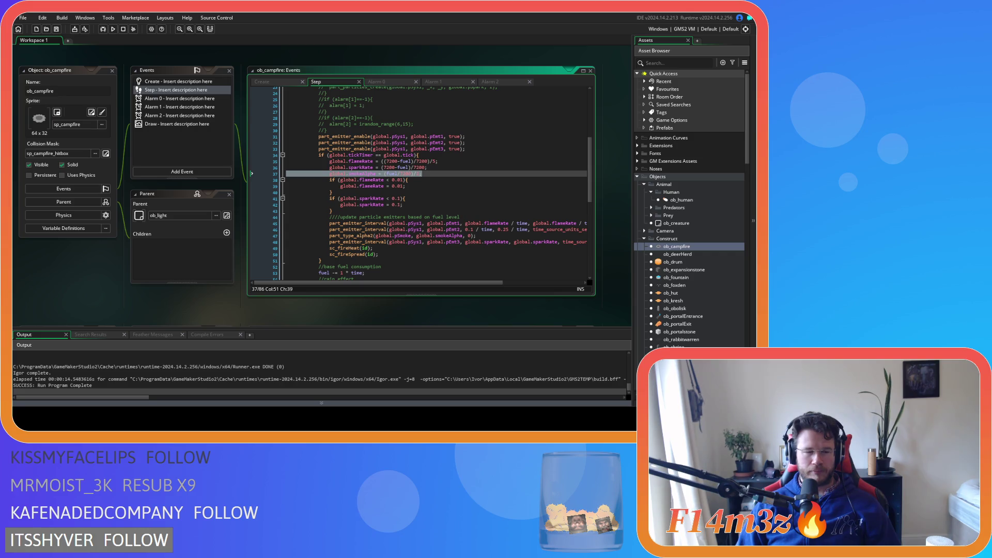
# Review the flameRate, sparkRate and tickTimer lines, and uncomment the pEmt2 disable call on line 79.
pyautogui.click(403, 229)
pyautogui.click(474, 192)
pyautogui.click(427, 168)
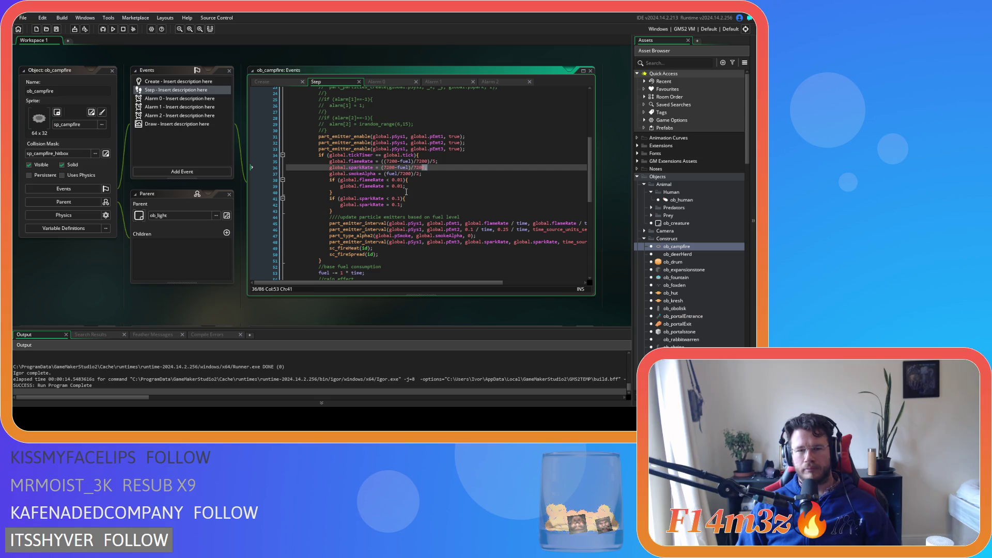
pyautogui.click(381, 155)
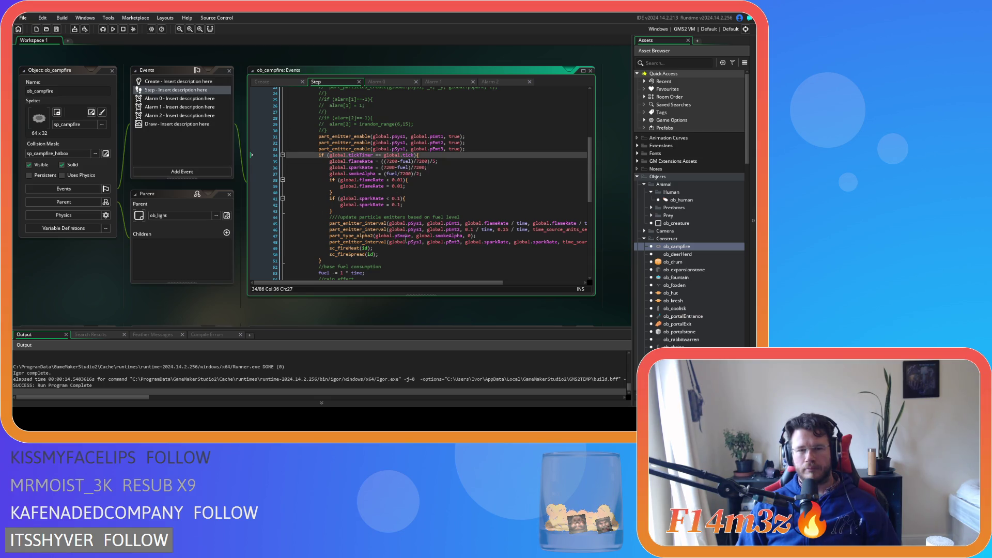
pyautogui.scroll(-9, 405, 240)
pyautogui.click(364, 264)
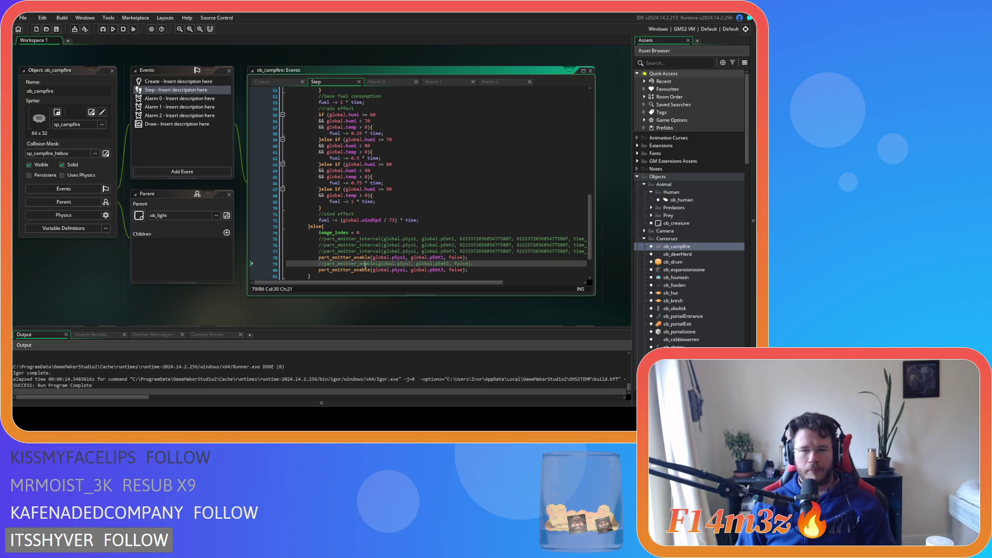
pyautogui.press('Home')
pyautogui.press('Delete')
pyautogui.press('Delete')
pyautogui.press('End')
# Save the updated ob_campfire Step event and bring up its Create code.
pyautogui.scroll(14, 443, 220)
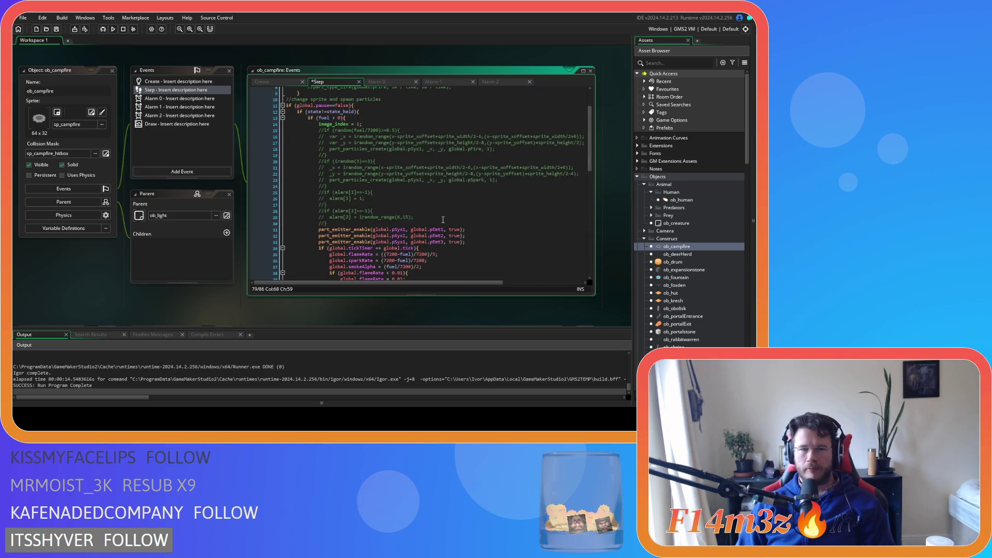
pyautogui.scroll(2, 443, 220)
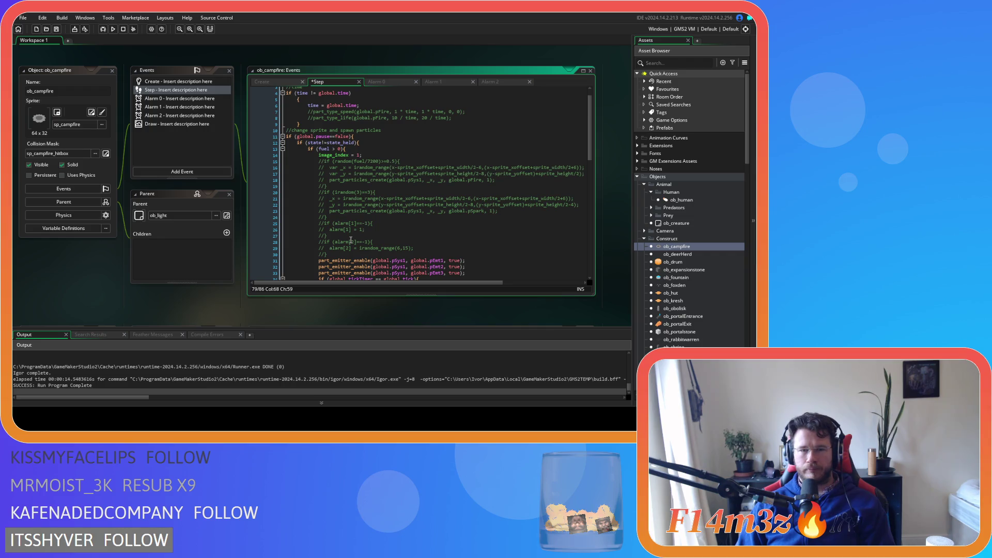
pyautogui.scroll(1, 351, 240)
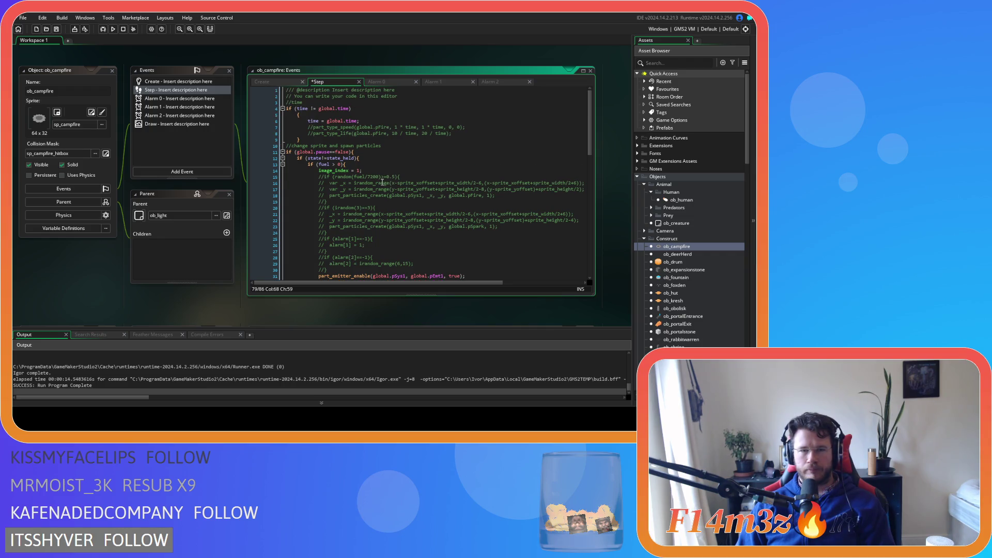
pyautogui.scroll(-4, 385, 179)
pyautogui.moveTo(496, 211); pyautogui.dragTo(503, 218)
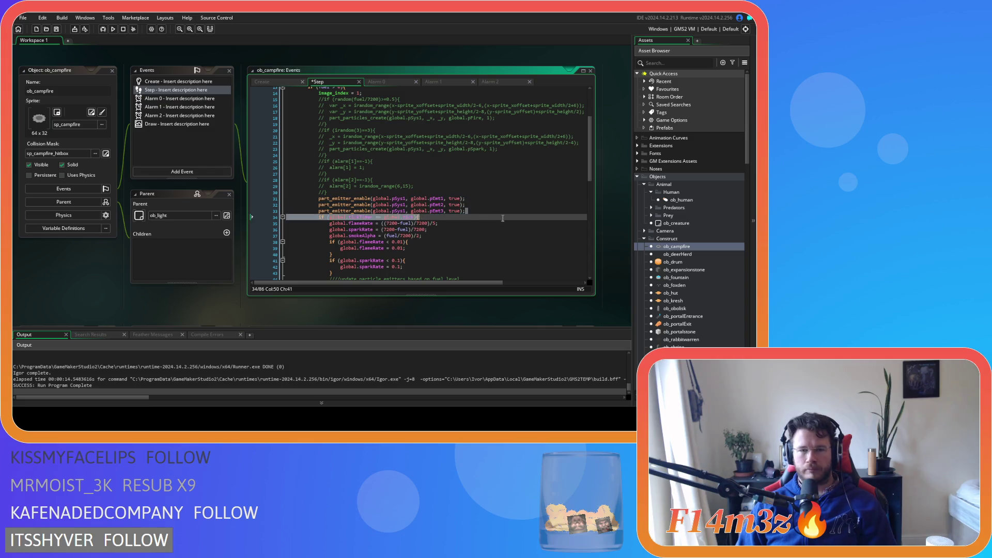
pyautogui.scroll(-6, 504, 227)
pyautogui.hotkey('ctrl', 's')
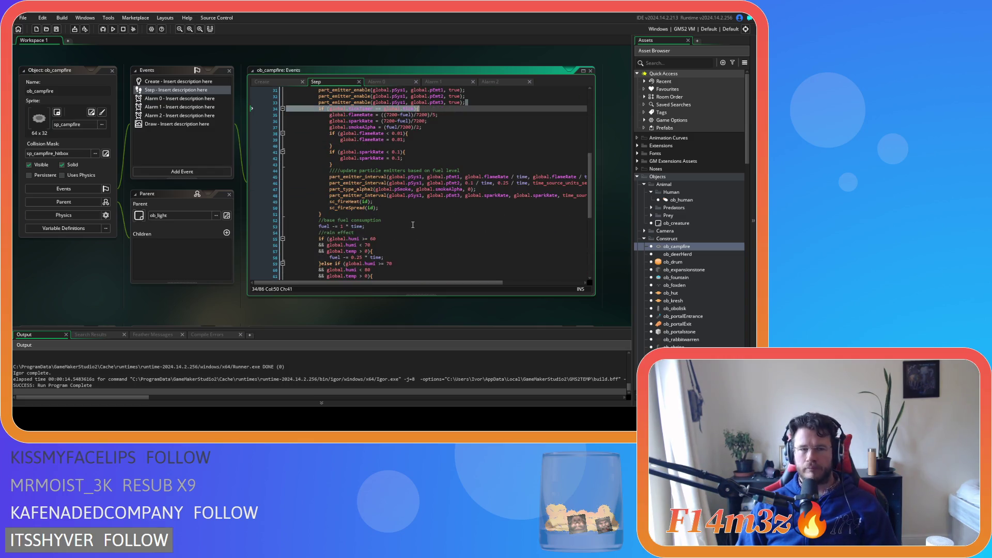
pyautogui.click(274, 83)
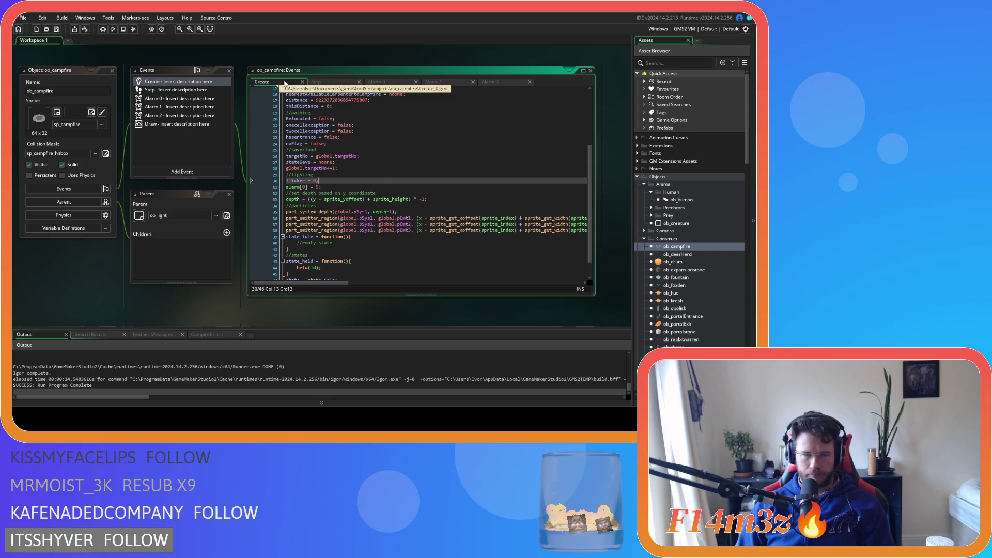
# Open sc_loadCampfireStates and uncomment the second emitter's enable line.
pyautogui.scroll(-15, 665, 289)
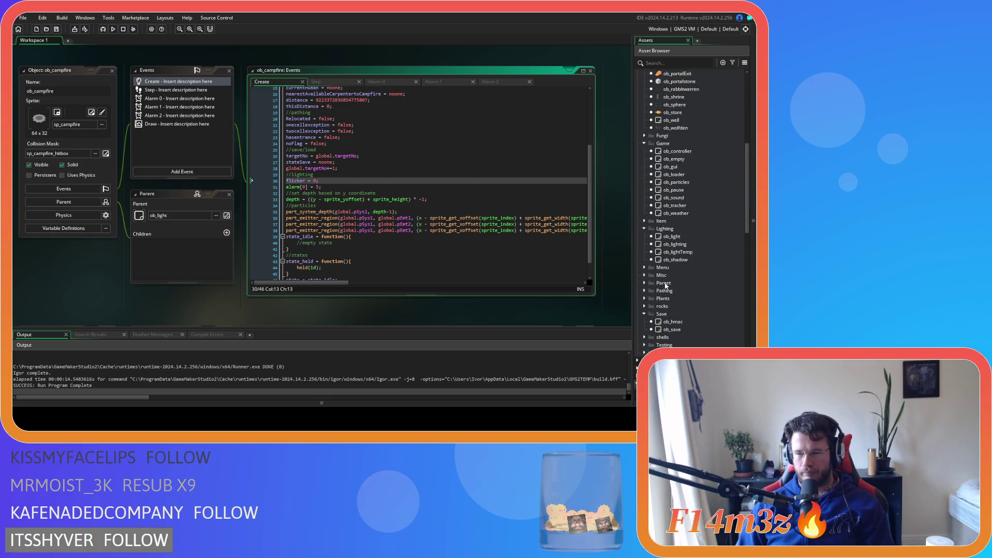
pyautogui.scroll(-10, 665, 289)
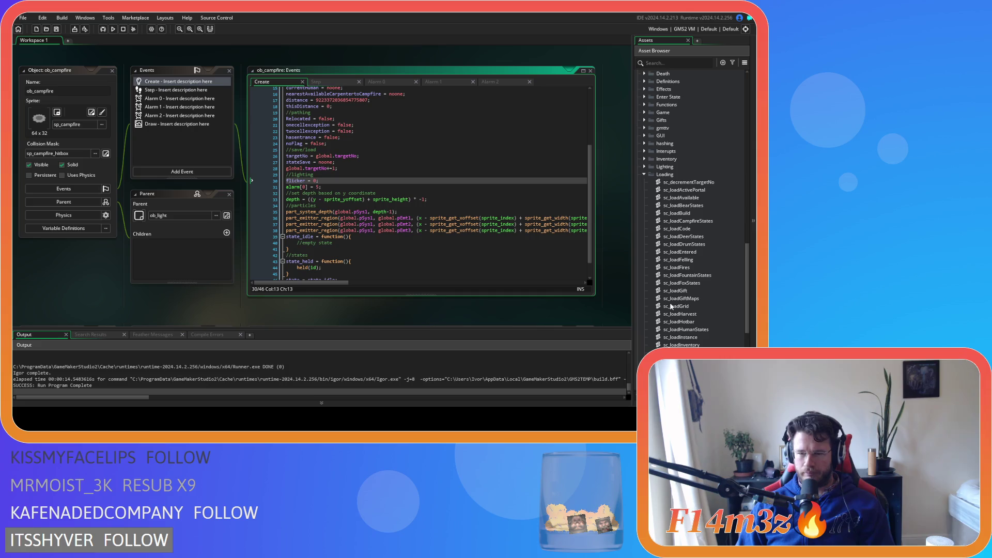
pyautogui.scroll(-4, 669, 306)
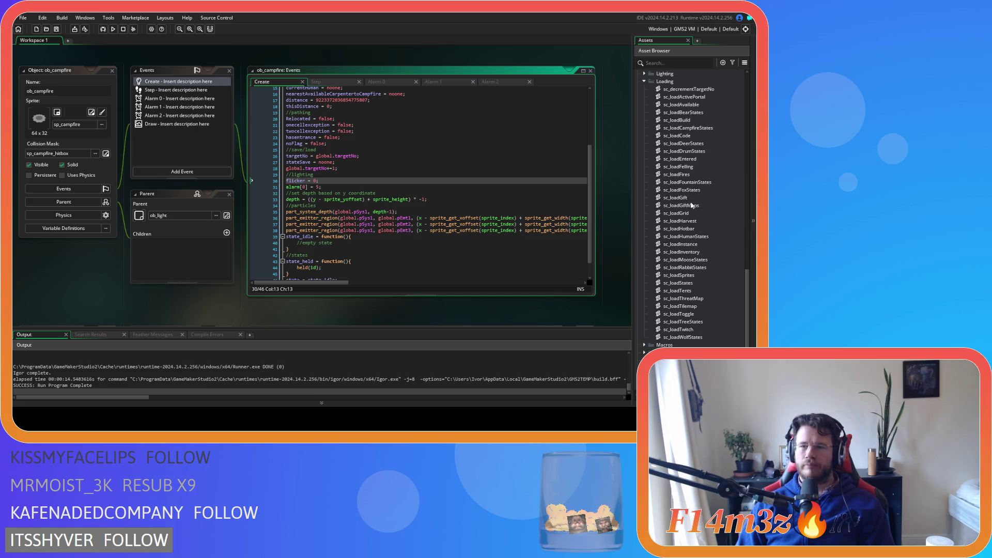
pyautogui.doubleClick(691, 129)
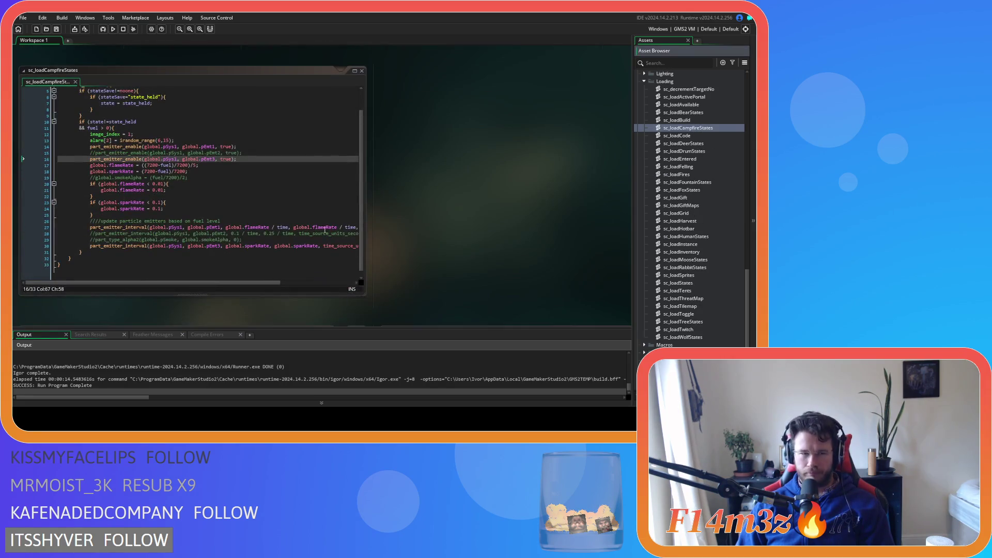
pyautogui.click(179, 190)
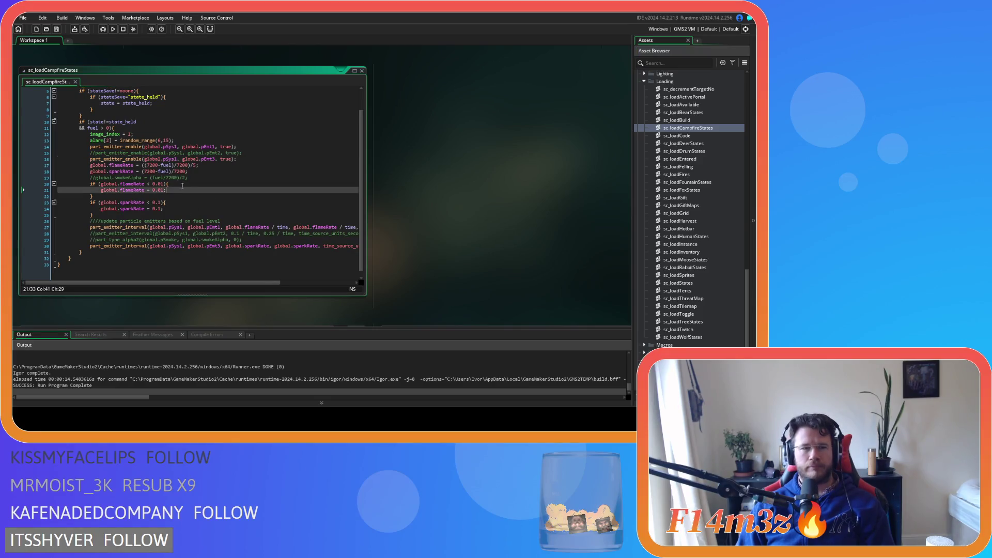
pyautogui.click(238, 153)
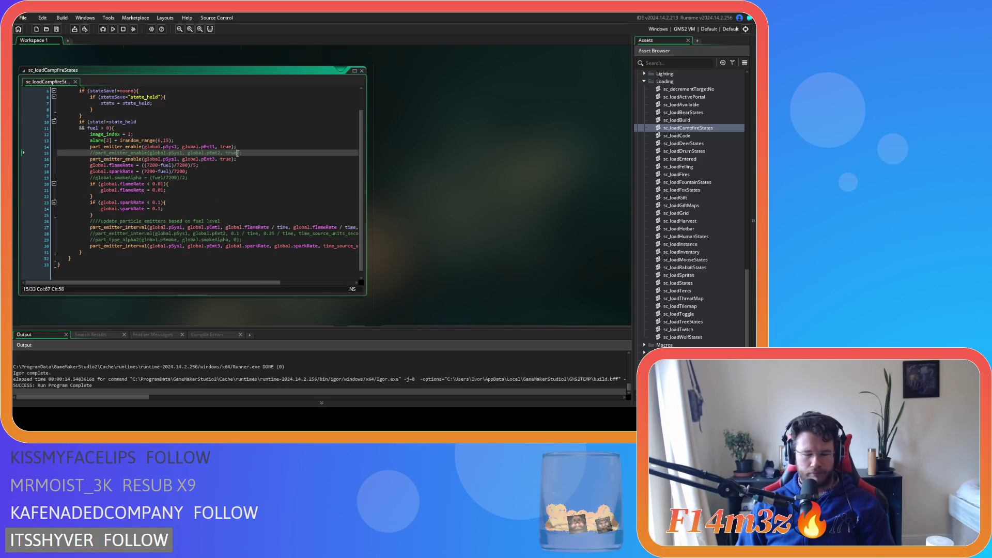
pyautogui.hotkey('ctrl', 'shift', 'k')
# Uncomment the smokeAlpha, part_type_alpha2 and pEmt2 interval lines, save, and build with F5.
pyautogui.click(211, 179)
pyautogui.hotkey('ctrl', 'shift', 'k')
pyautogui.click(237, 240)
pyautogui.hotkey('ctrl', 'shift', 'k')
pyautogui.click(238, 233)
pyautogui.hotkey('ctrl', 'shift', 'k')
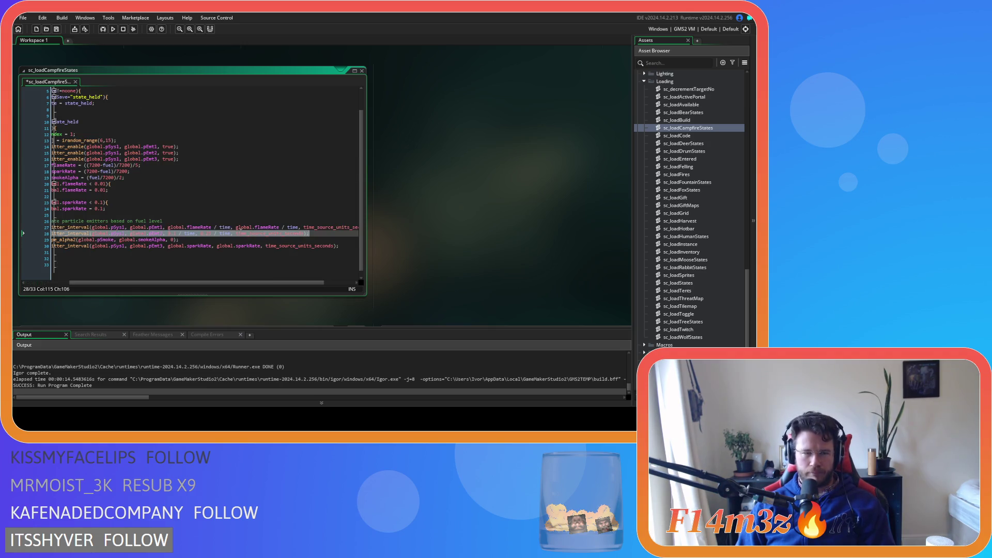
pyautogui.hotkey('ctrl', 's')
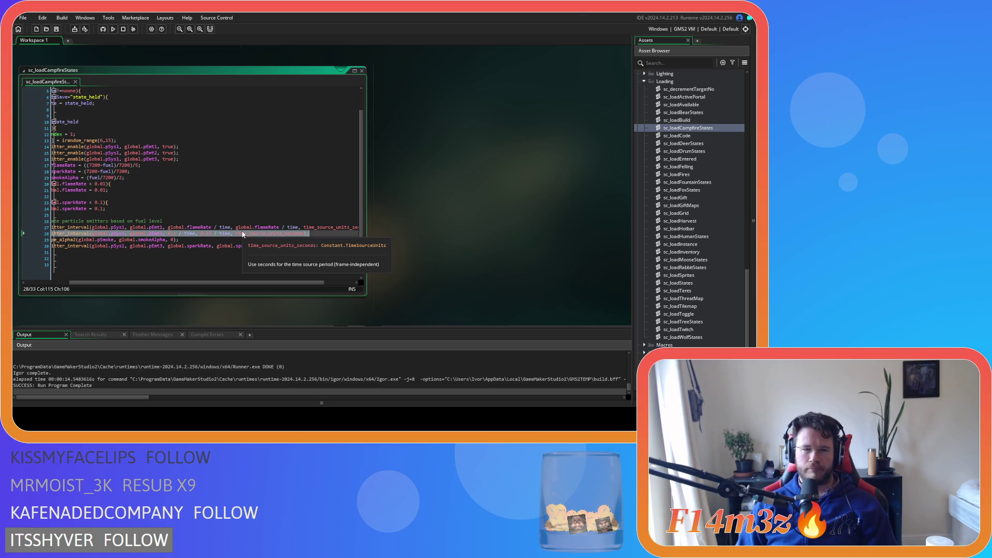
pyautogui.press('F5')
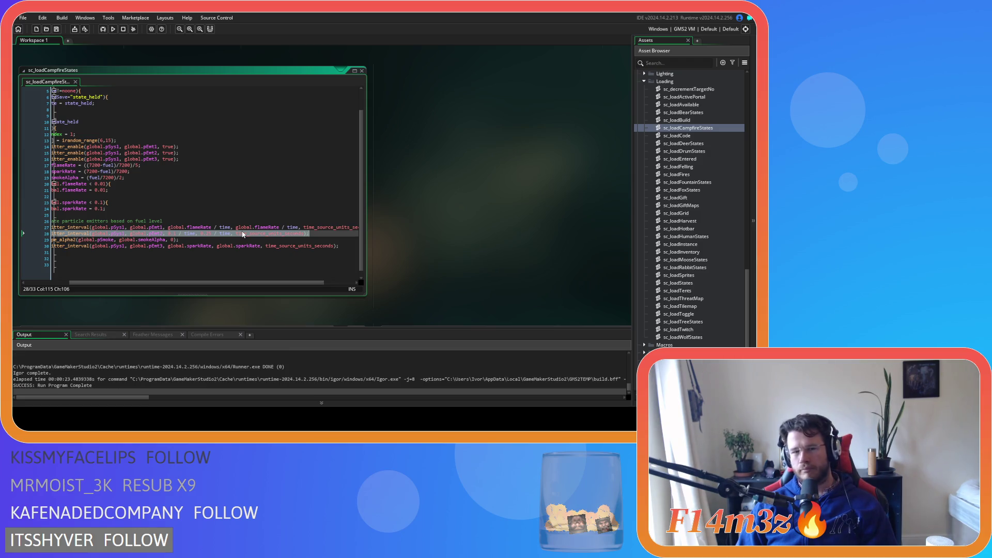
# Comment the part_type_alpha2 and smokeAlpha lines back out.
pyautogui.moveTo(239, 284); pyautogui.dragTo(195, 283)
pyautogui.click(257, 239)
pyautogui.hotkey('ctrl', 'k')
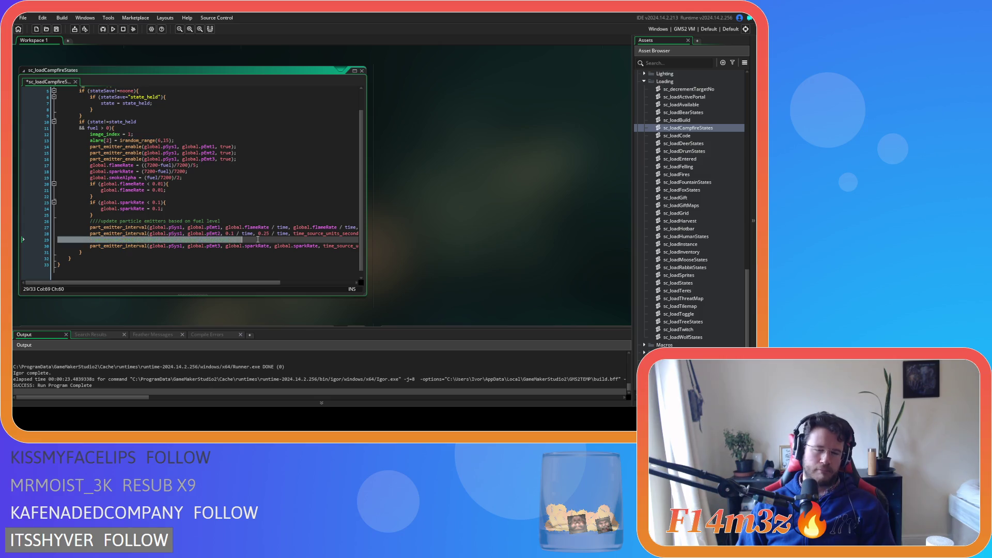
pyautogui.moveTo(261, 281)
pyautogui.mouseDown()
pyautogui.moveTo(312, 281)
pyautogui.moveTo(255, 267)
pyautogui.mouseUp()
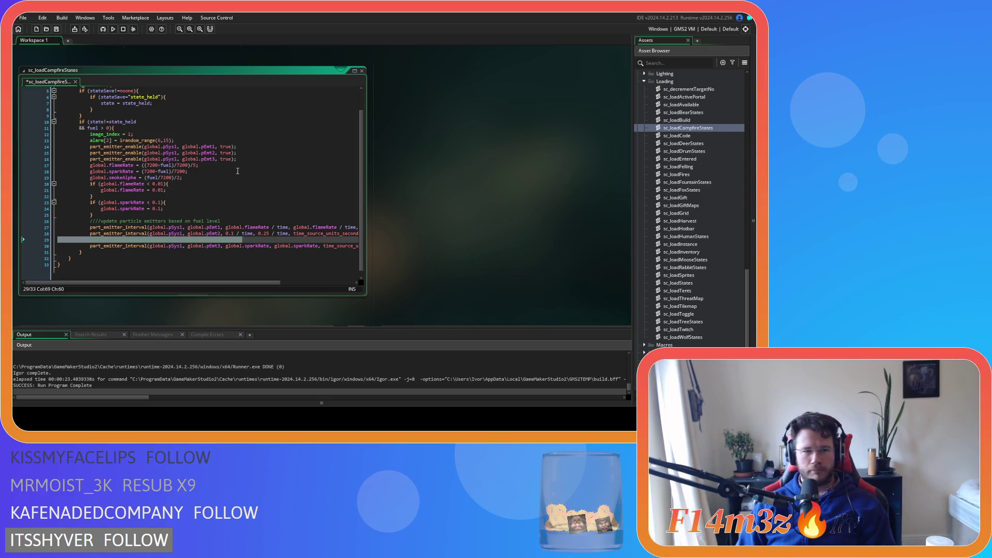
pyautogui.click(219, 177)
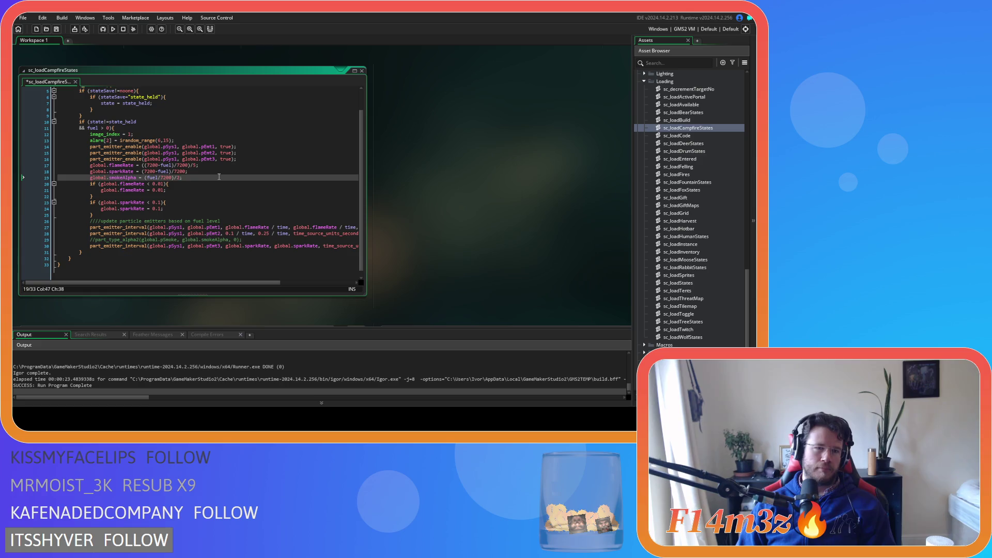
pyautogui.tripleClick(219, 176)
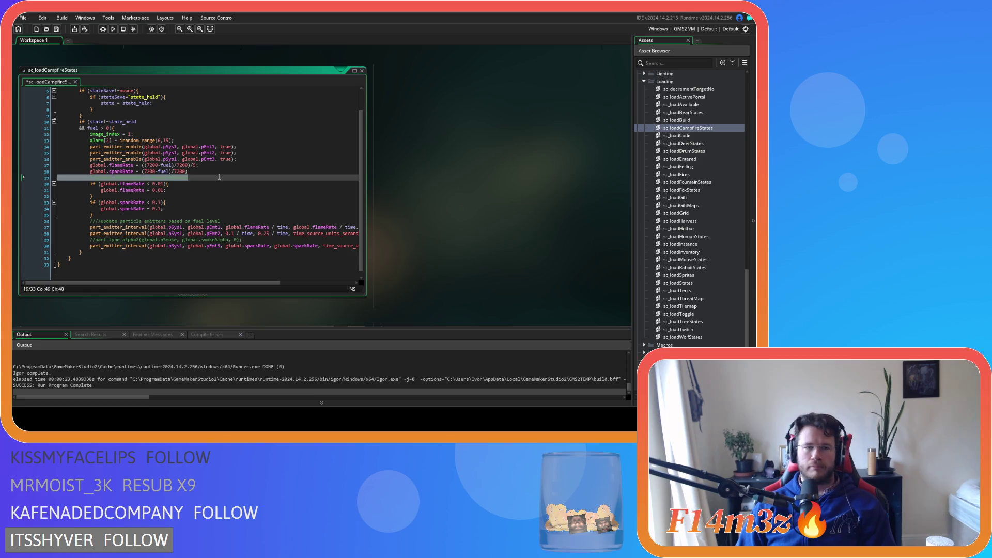
pyautogui.click(265, 274)
pyautogui.moveTo(296, 283); pyautogui.dragTo(266, 283)
# Delete the alarm[2] line from the script.
pyautogui.click(237, 160)
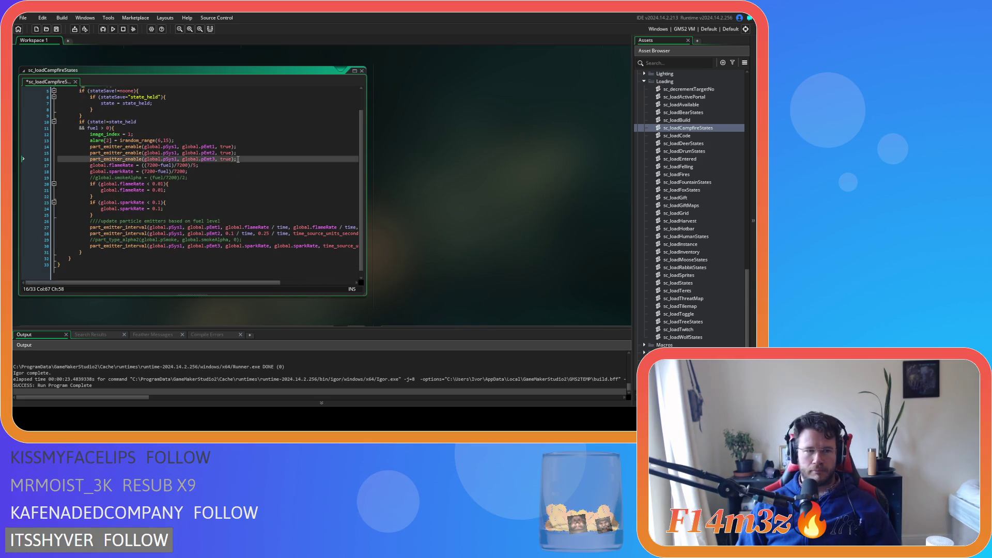
pyautogui.tripleClick(203, 140)
pyautogui.hotkey('ctrl', 'k')
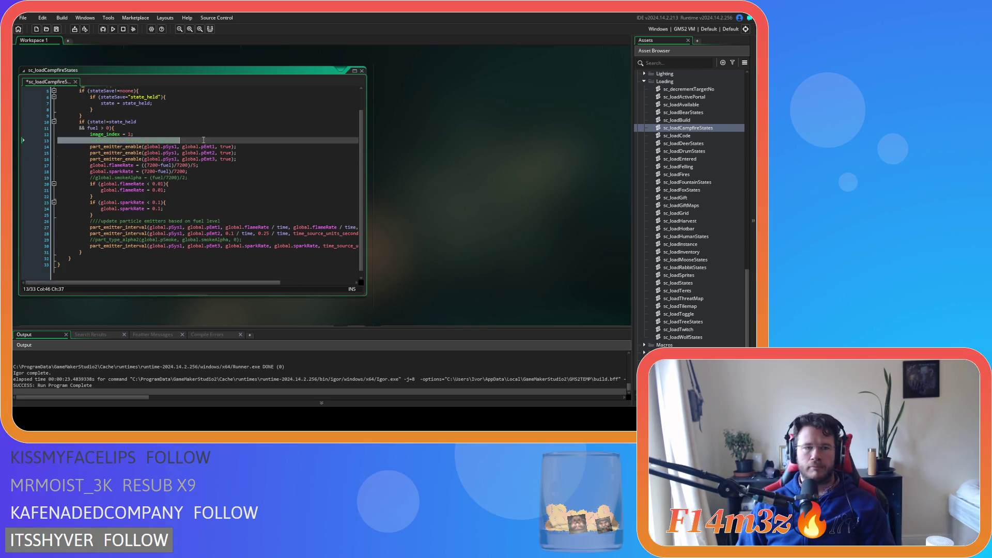
pyautogui.press('BackSpace')
pyautogui.press('BackSpace')
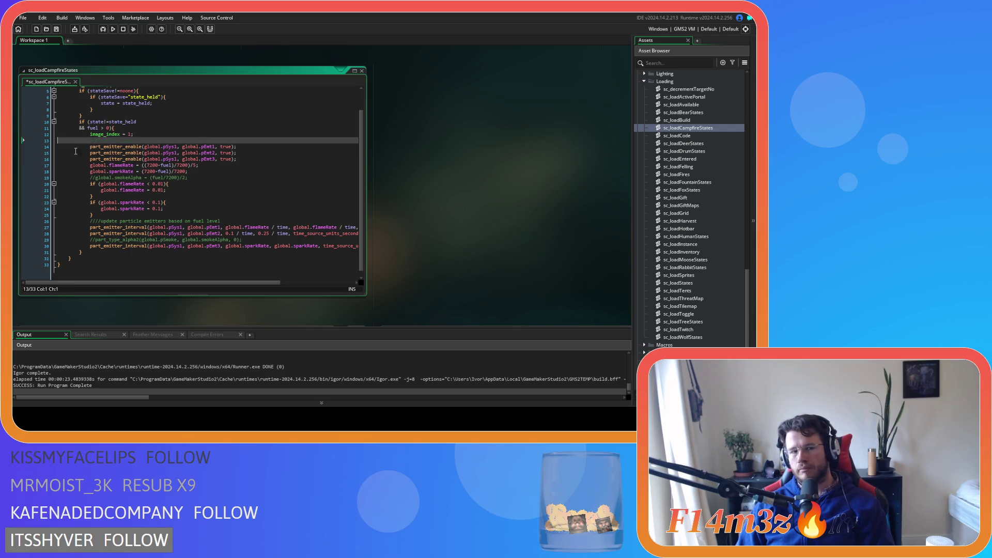
# Open the ob_campfire object editor from the Asset Browser and view its Alarm 1 code.
pyautogui.scroll(5, 464, 252)
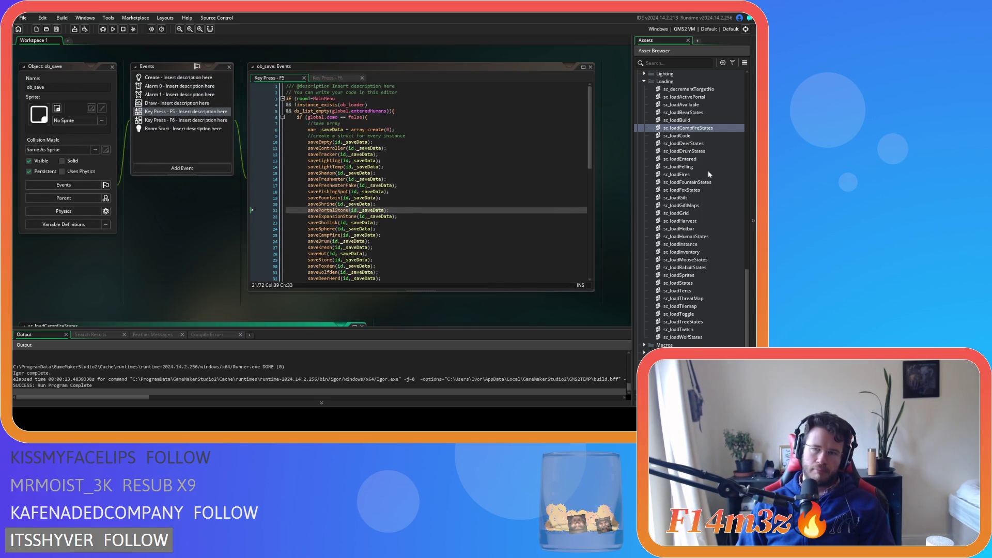
pyautogui.scroll(10, 692, 155)
pyautogui.scroll(8, 689, 165)
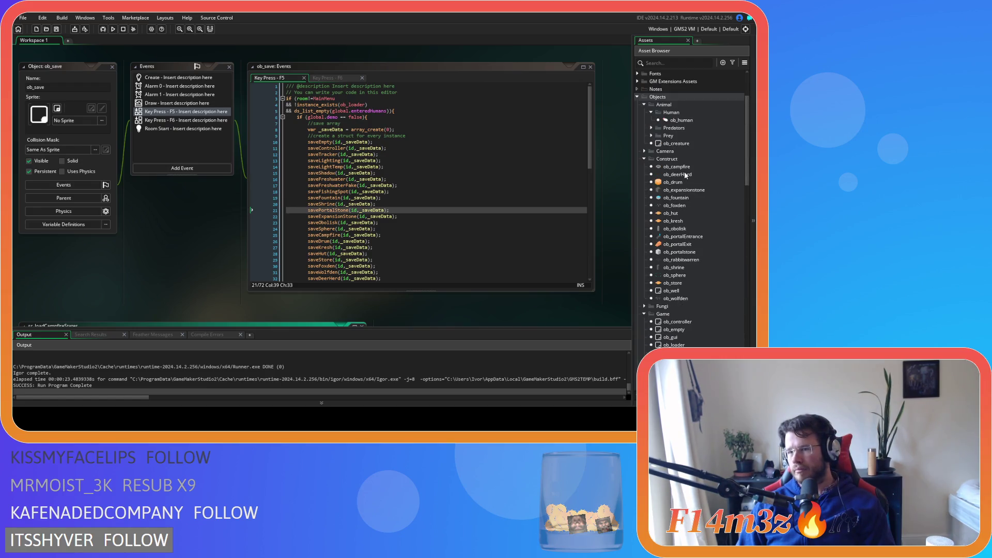
pyautogui.click(687, 167)
pyautogui.doubleClick(676, 167)
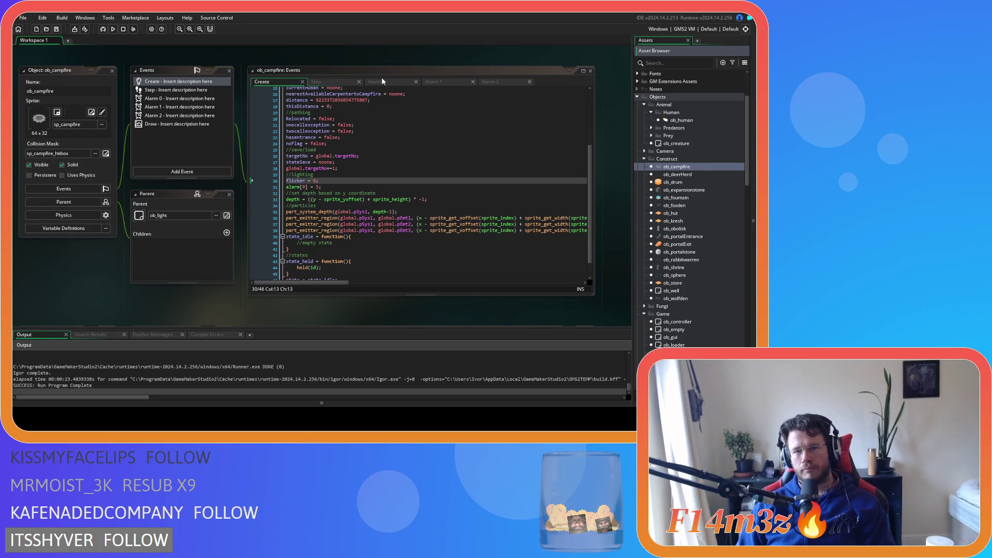
pyautogui.click(442, 81)
# Delete the Alarm 1 and Alarm 2 events, then return to the Step code.
pyautogui.click(185, 108)
pyautogui.press('Delete')
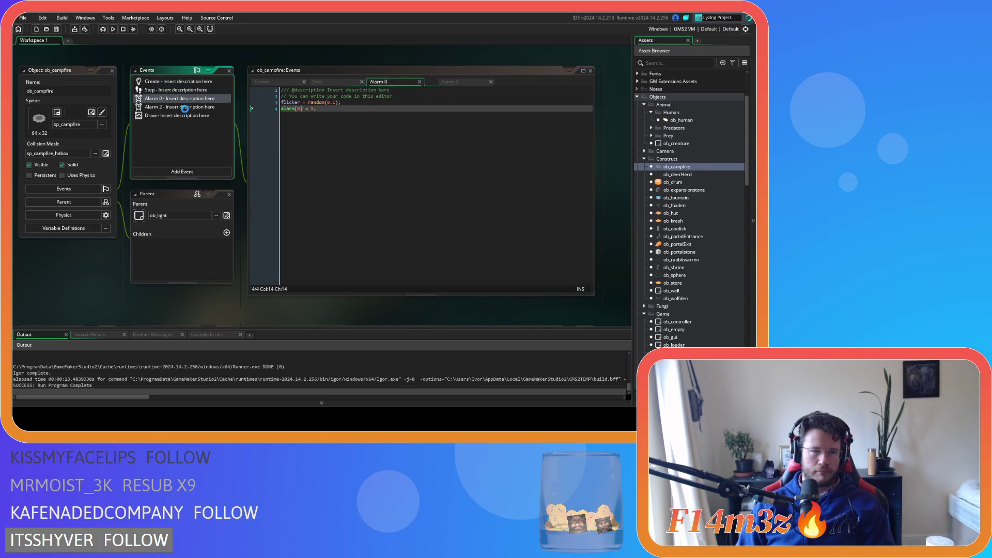
pyautogui.click(184, 107)
pyautogui.press('Delete')
pyautogui.click(318, 82)
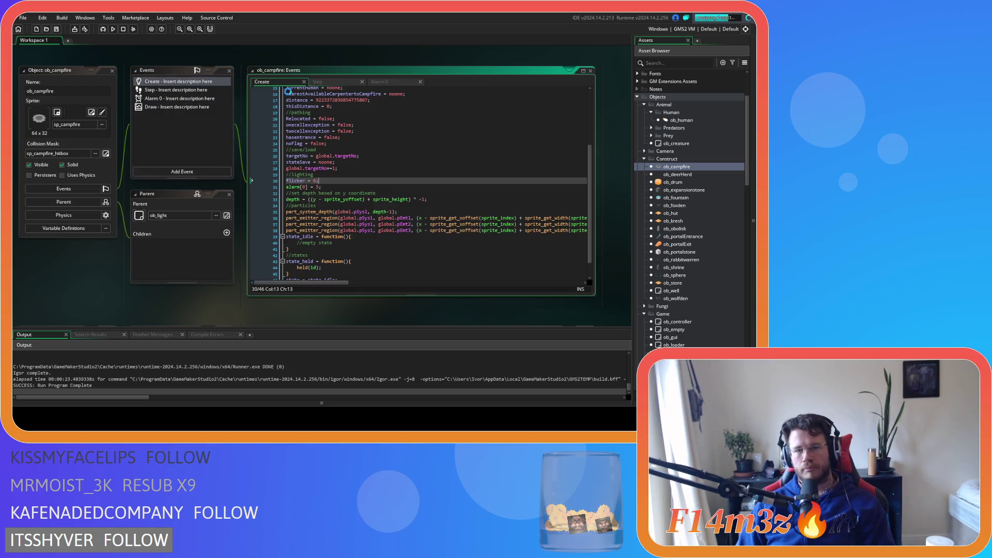
pyautogui.scroll(5, 414, 223)
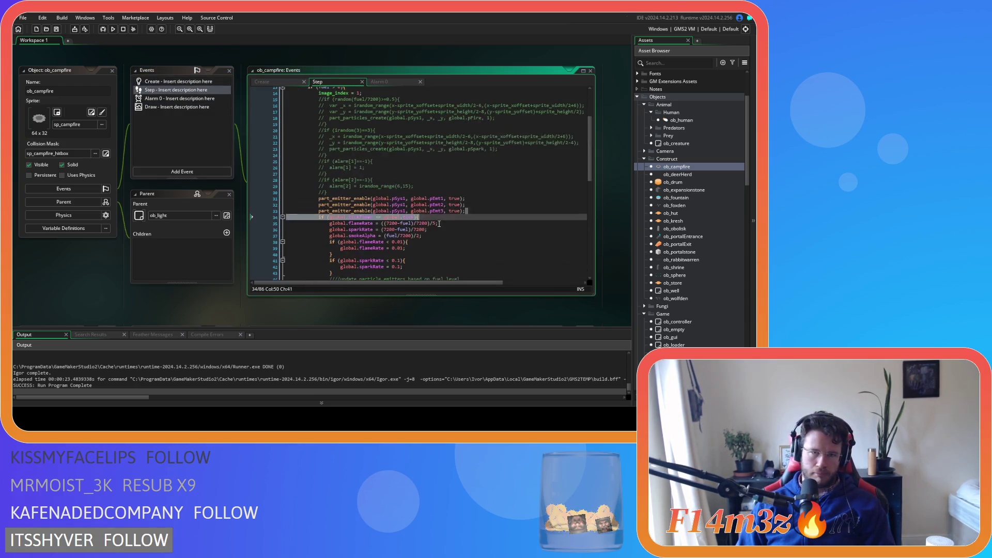
# Delete the old commented-out code on lines 15–30 of ob_campfire's Step event and save.
pyautogui.moveTo(337, 208); pyautogui.dragTo(365, 109)
pyautogui.press('Delete')
pyautogui.hotkey('ctrl', 's')
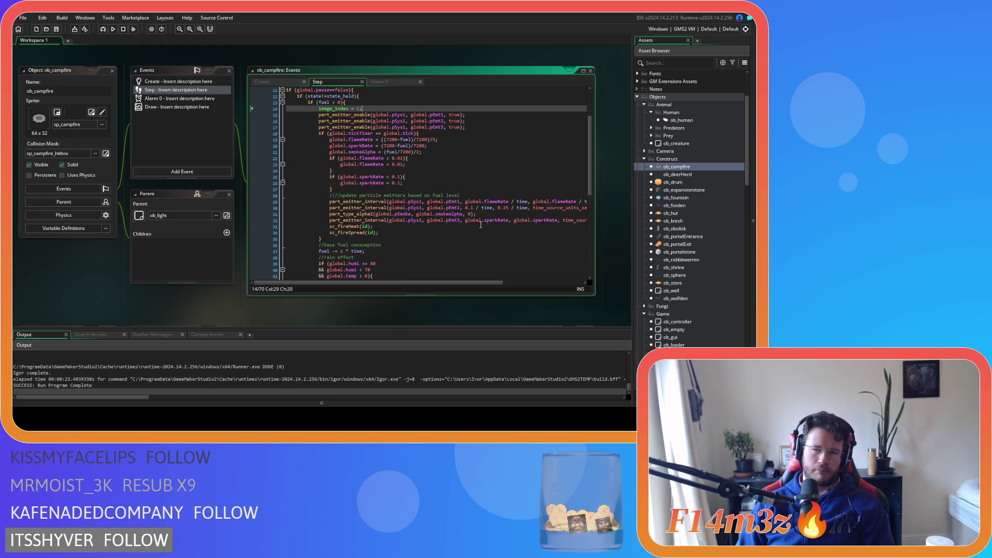
# Comment out the part_type_alpha2 line, clear the smokeAlpha assignment, save, and rebuild with F5.
pyautogui.moveTo(493, 280)
pyautogui.mouseDown()
pyautogui.moveTo(573, 280)
pyautogui.moveTo(518, 284)
pyautogui.mouseUp()
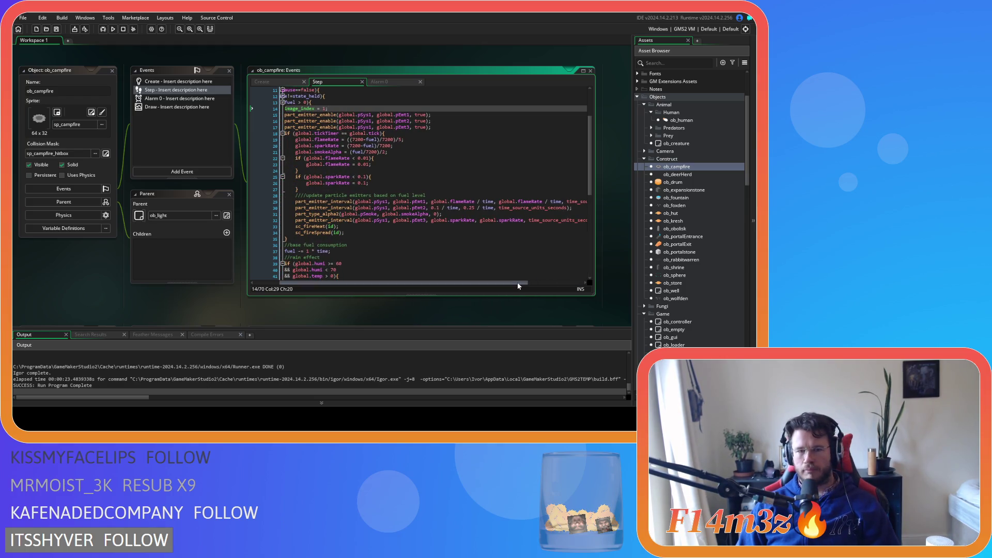
pyautogui.click(470, 214)
pyautogui.hotkey('ctrl', 'k')
pyautogui.click(394, 152)
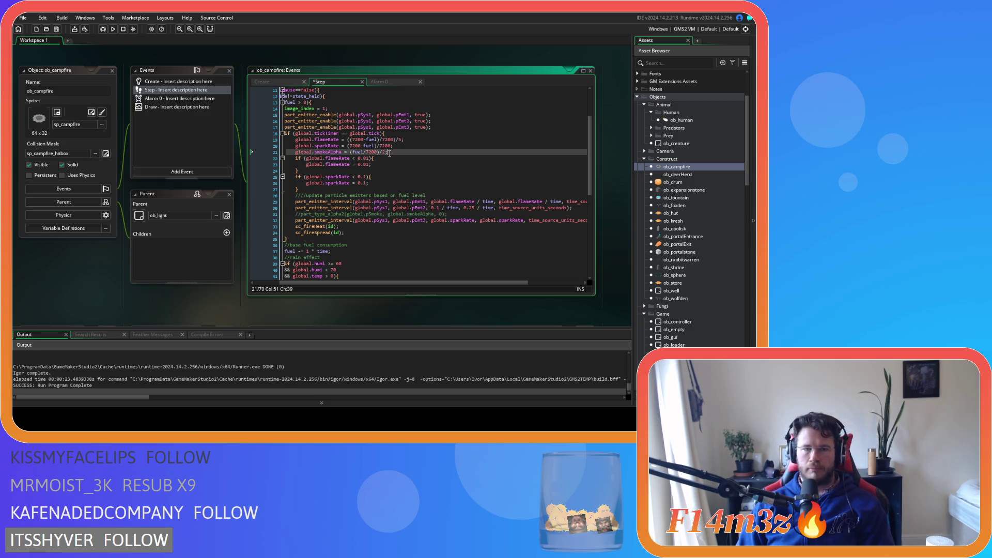
pyautogui.hotkey('ctrl', 's')
pyautogui.press('F5')
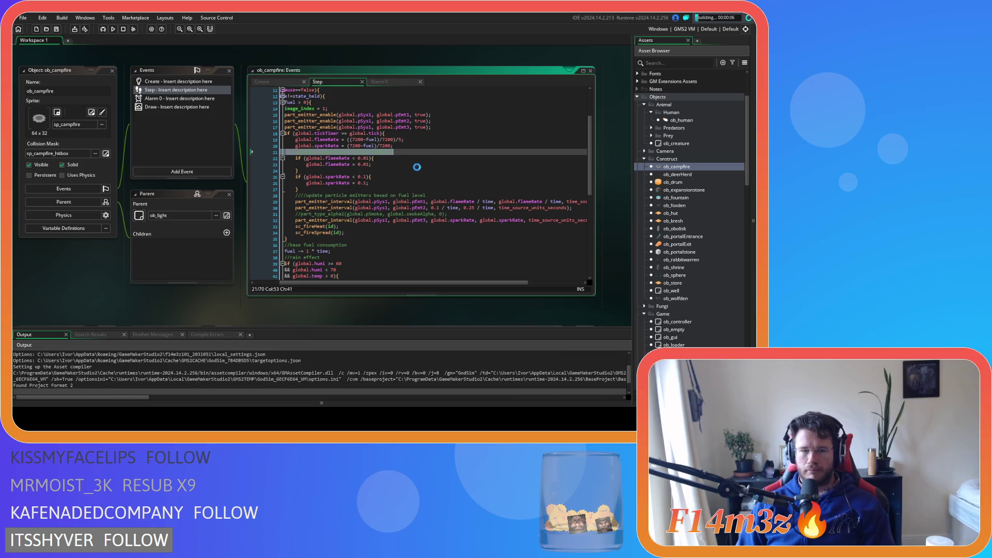
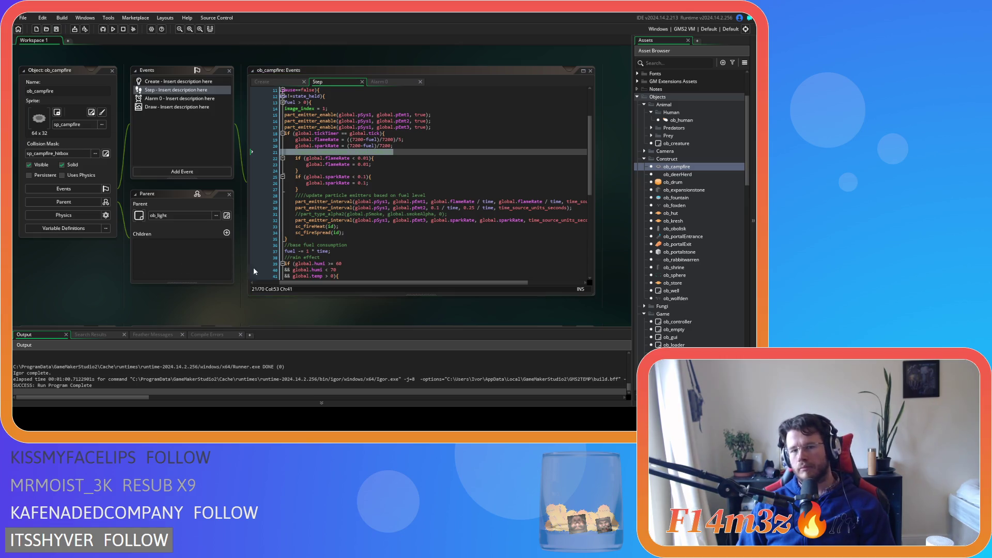
# Close every open editor window with Close All and select ob_hut in the Asset Browser.
pyautogui.rightClick(52, 284)
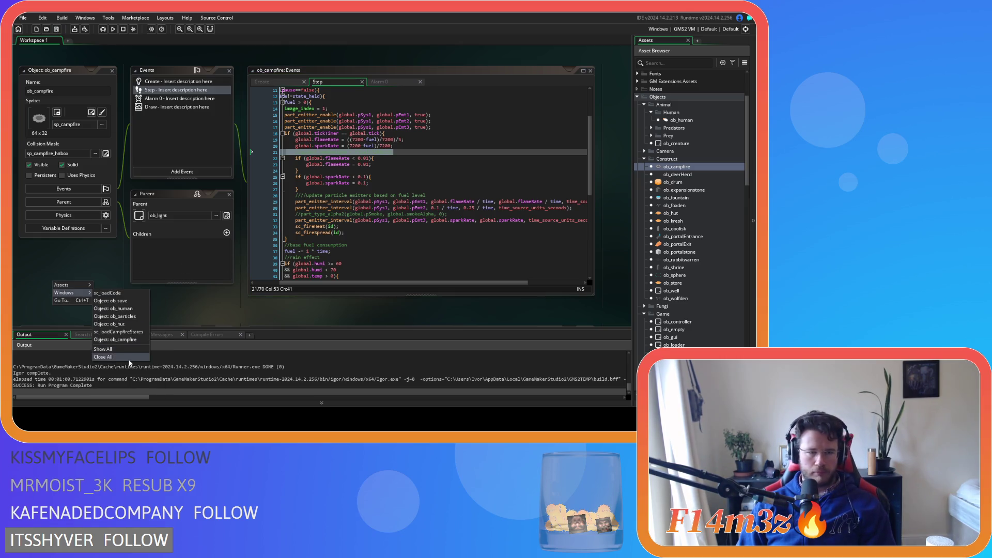
pyautogui.click(148, 357)
pyautogui.scroll(-6, 653, 219)
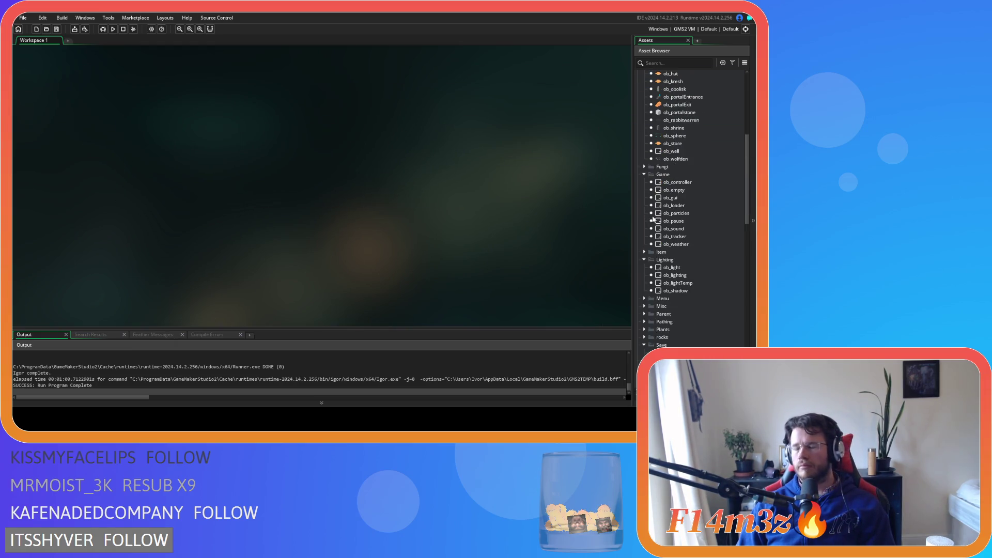
pyautogui.scroll(5, 653, 219)
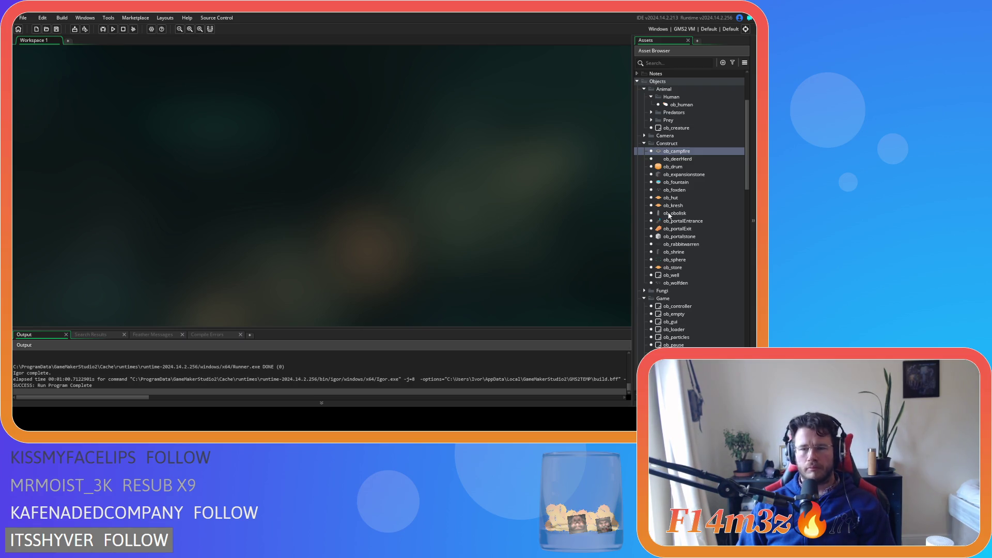
pyautogui.click(670, 200)
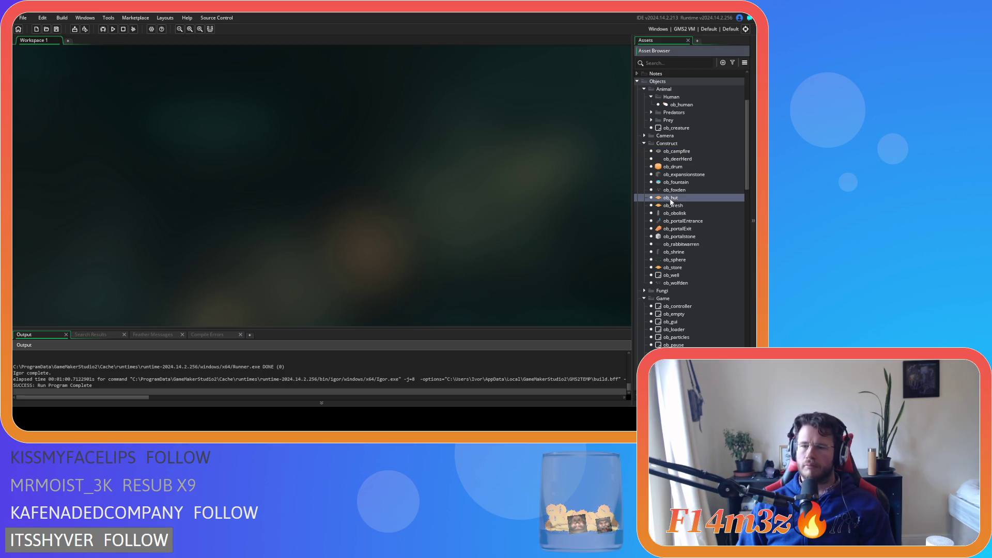
# Open ob_hut and place the cursor at the end of its Step event code.
pyautogui.doubleClick(670, 202)
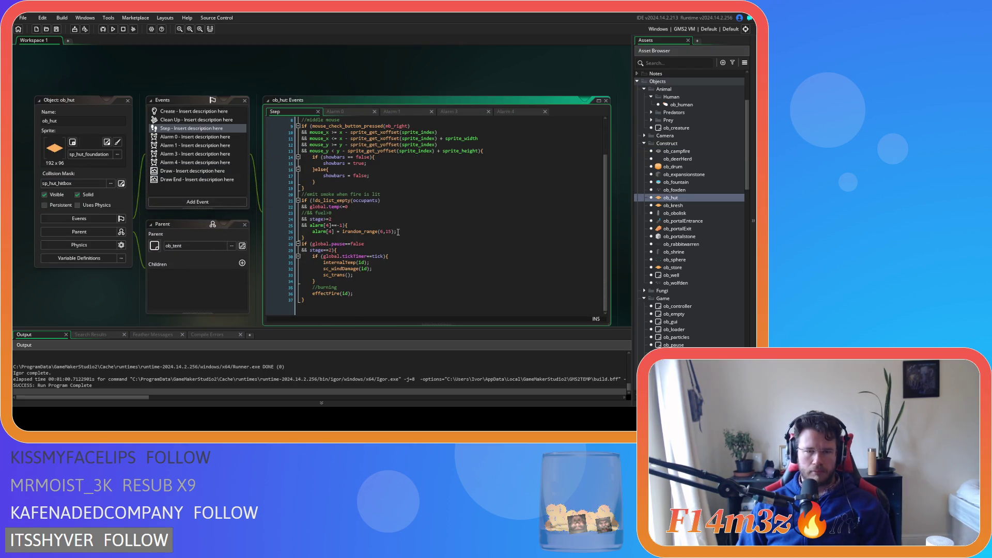
pyautogui.click(407, 293)
pyautogui.click(406, 288)
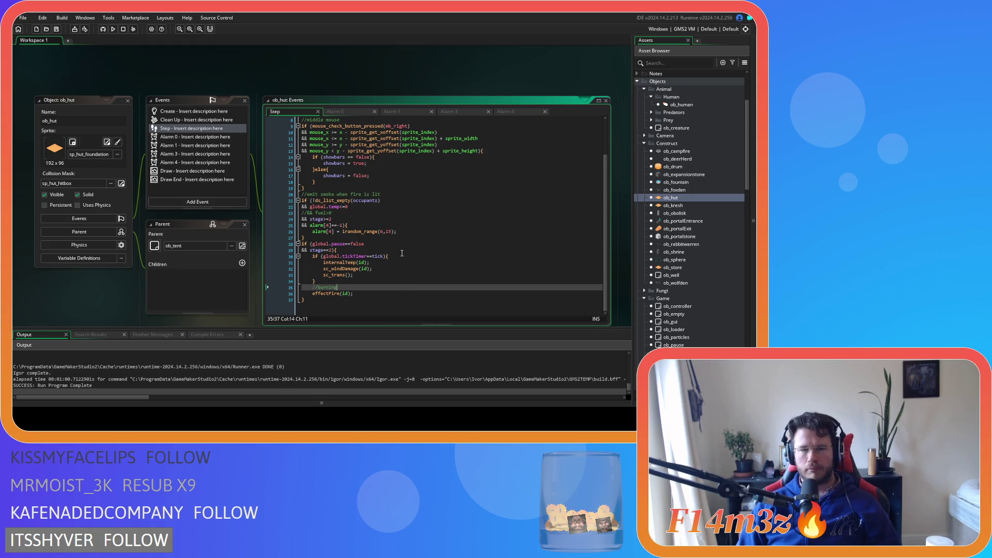
pyautogui.click(403, 238)
pyautogui.scroll(2, 405, 232)
pyautogui.scroll(-2, 405, 222)
pyautogui.scroll(2, 406, 214)
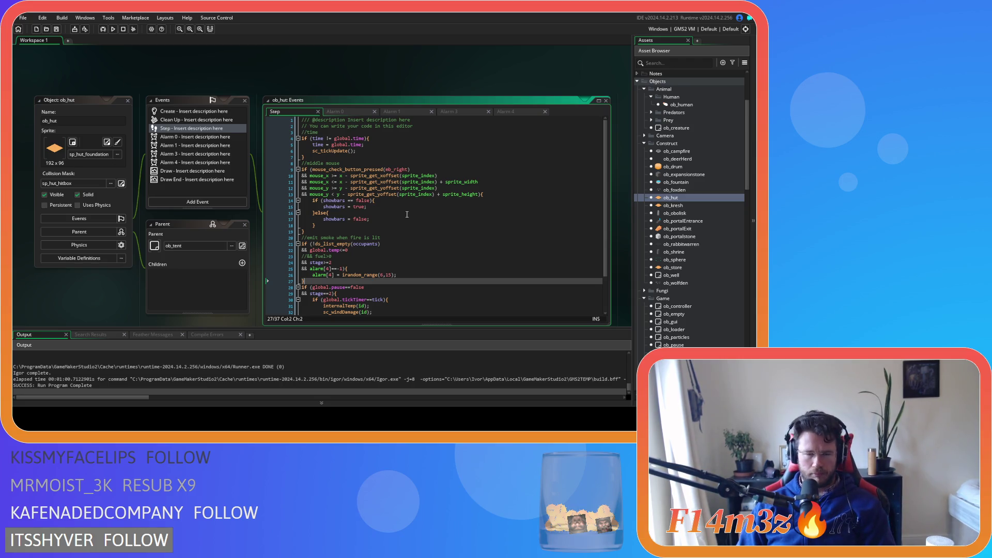
pyautogui.scroll(-3, 385, 241)
pyautogui.click(351, 300)
# Append the line emt0 = part_emitter_create(); to the Step code, then view Alarm 0.
pyautogui.press('Return')
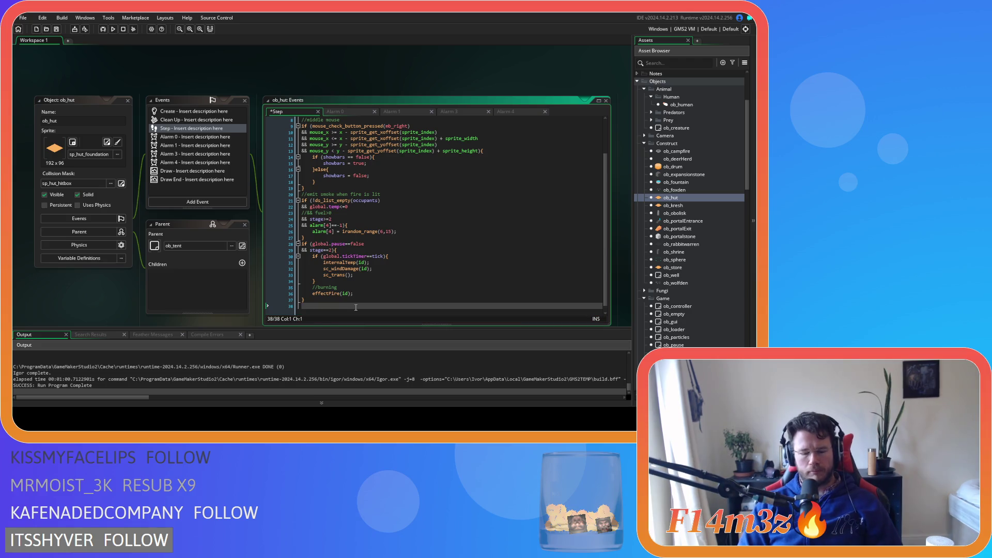
pyautogui.write('part_')
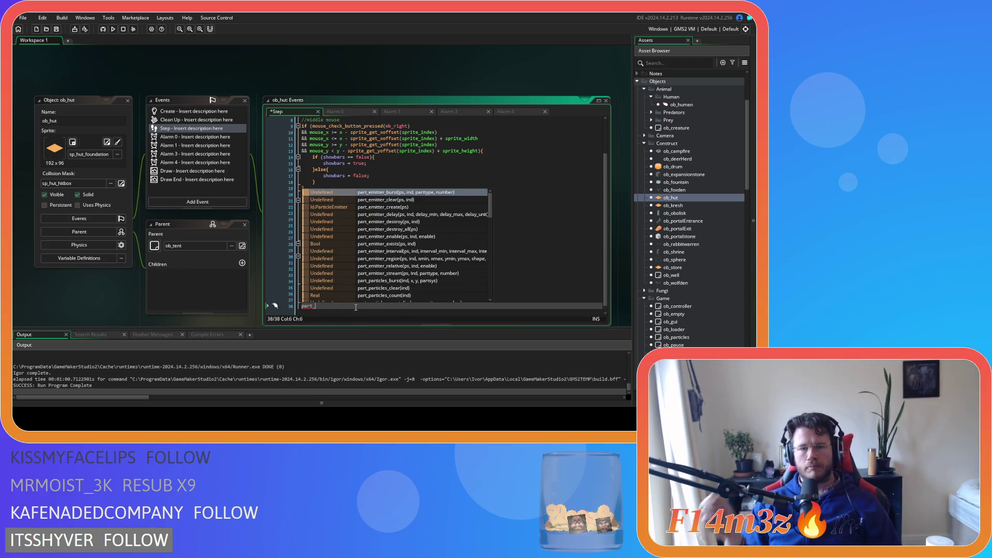
pyautogui.write('e')
pyautogui.press('Down')
pyautogui.press('Down')
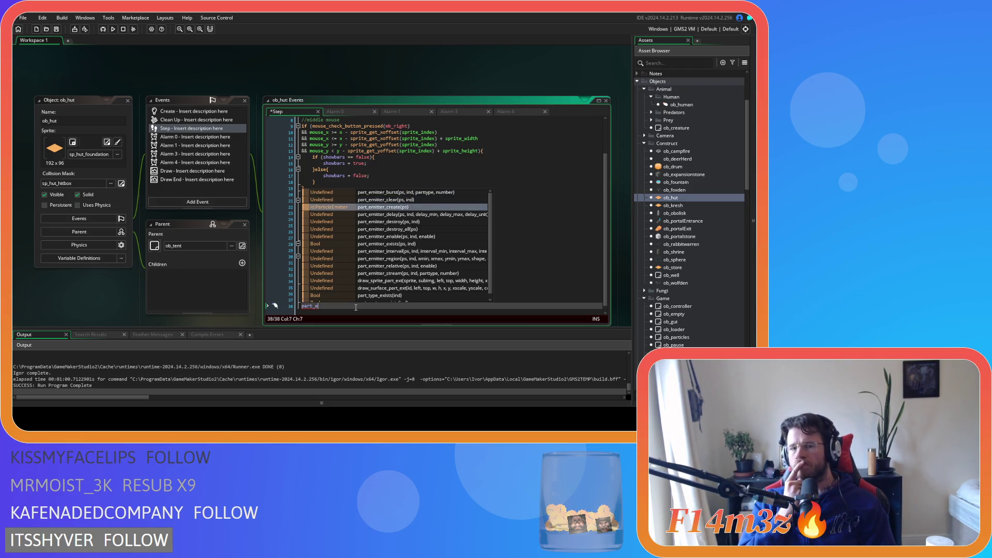
pyautogui.press('Return')
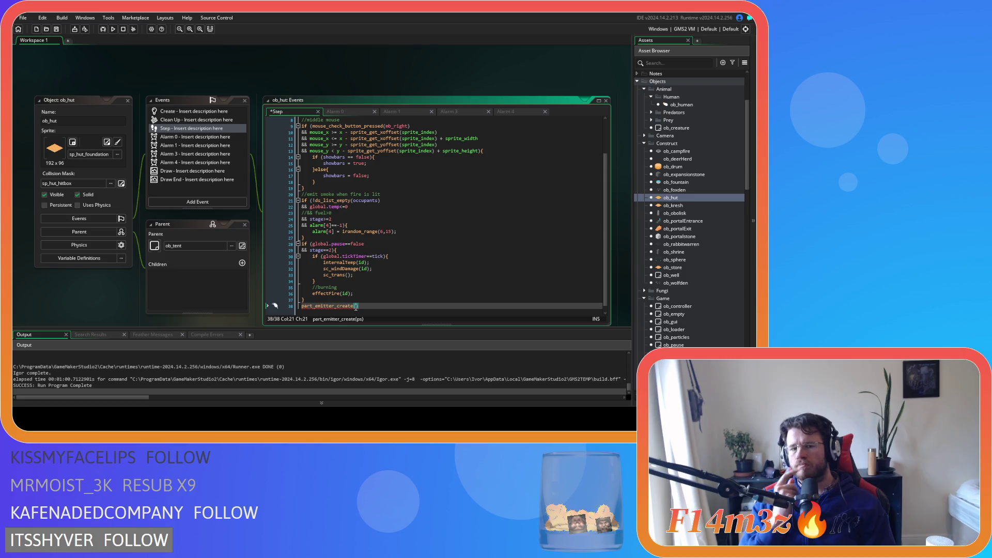
pyautogui.click(302, 306)
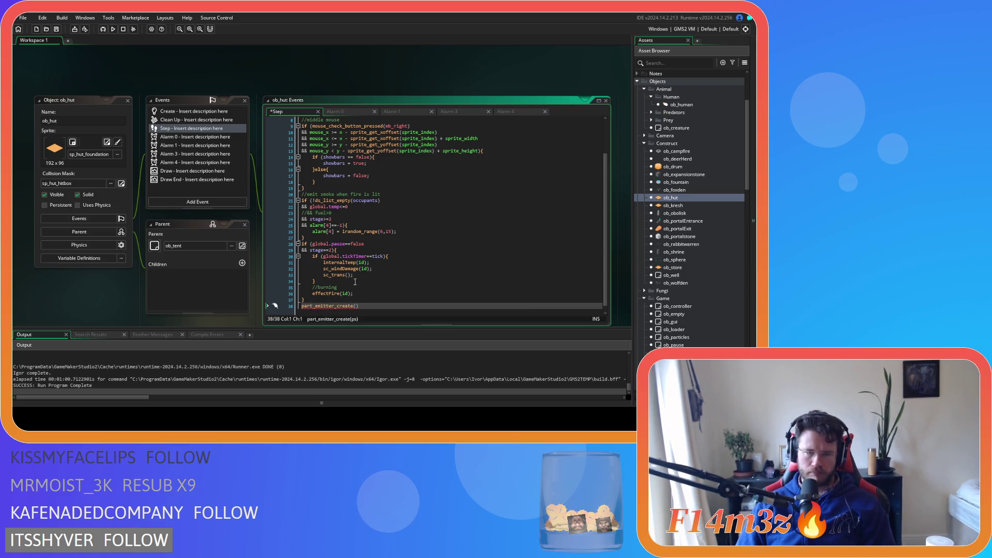
pyautogui.moveTo(356, 269)
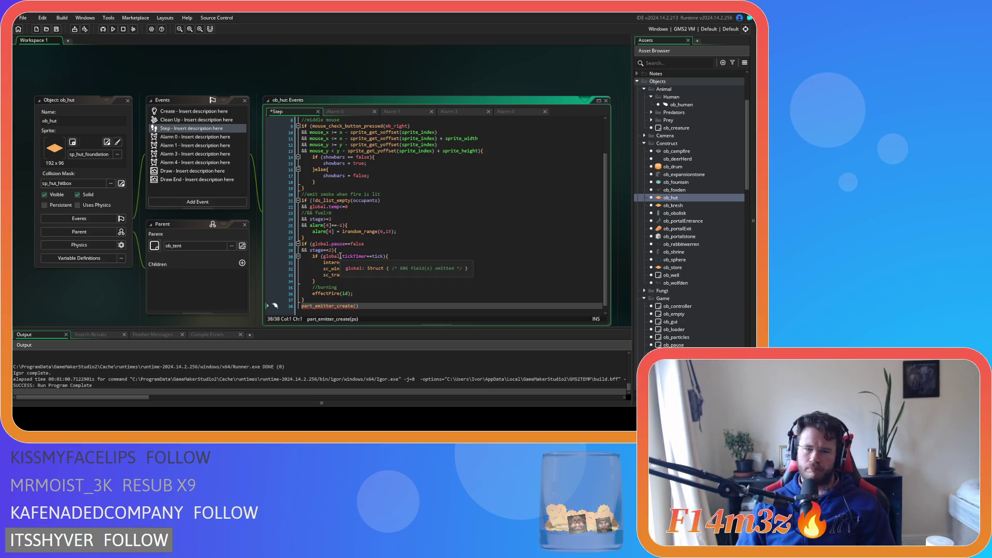
pyautogui.moveTo(315, 292)
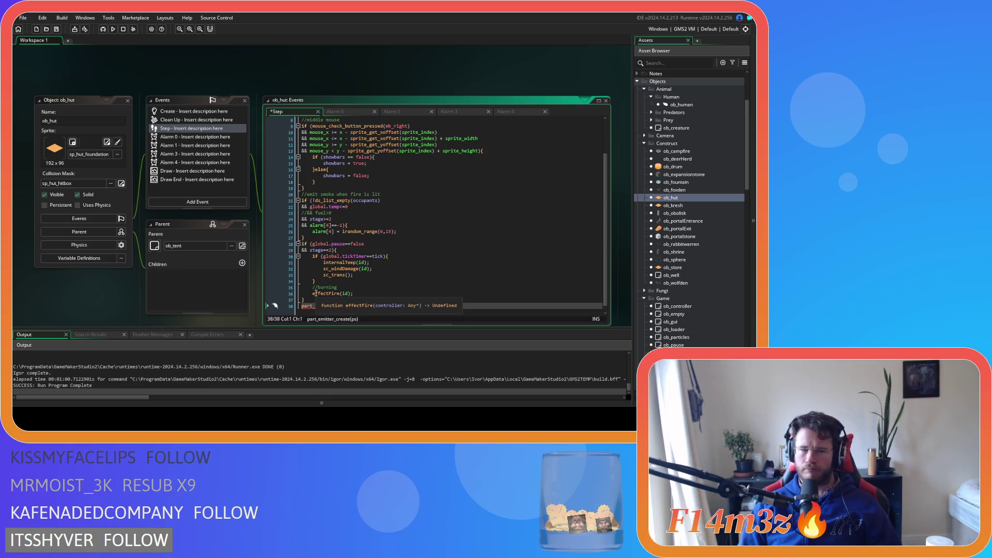
pyautogui.write('emt=')
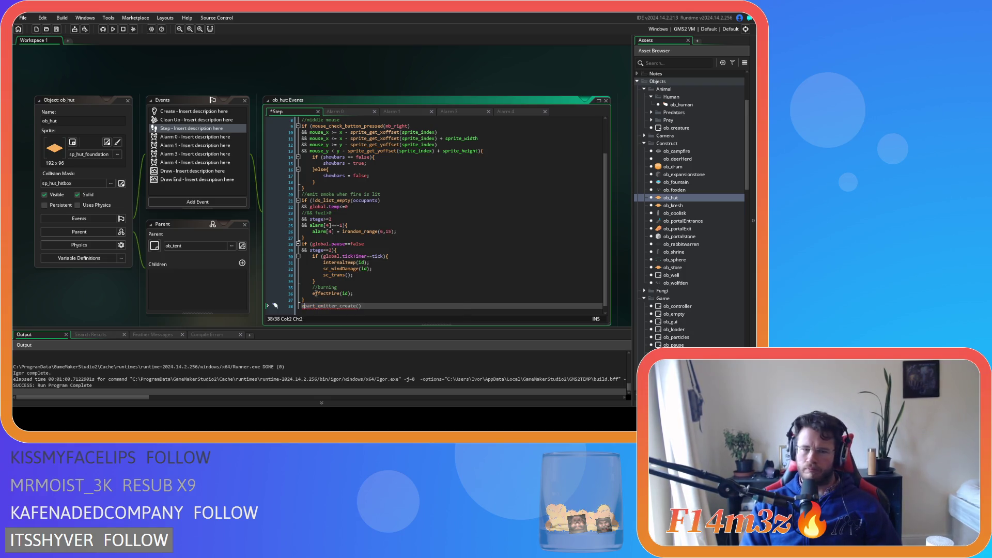
pyautogui.write(' =')
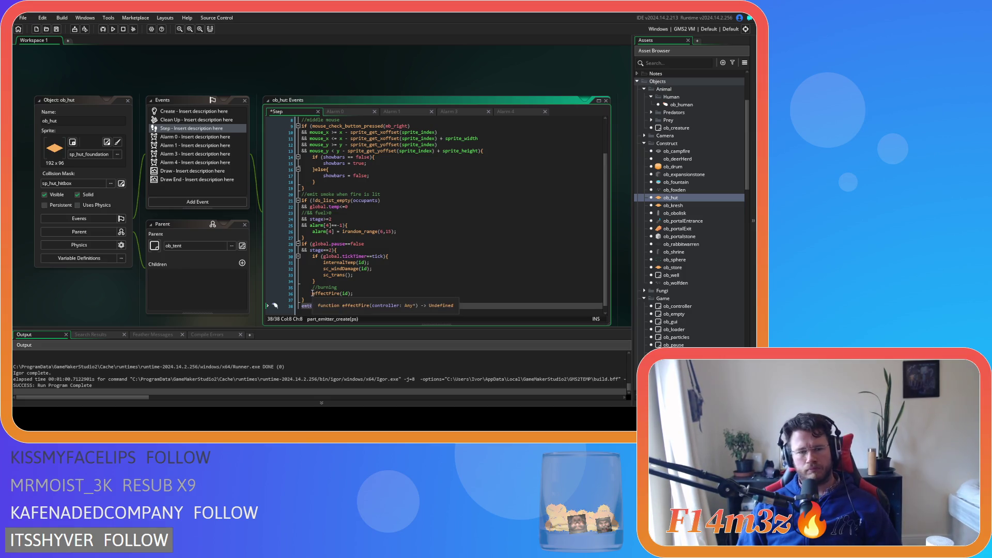
pyautogui.click(386, 307)
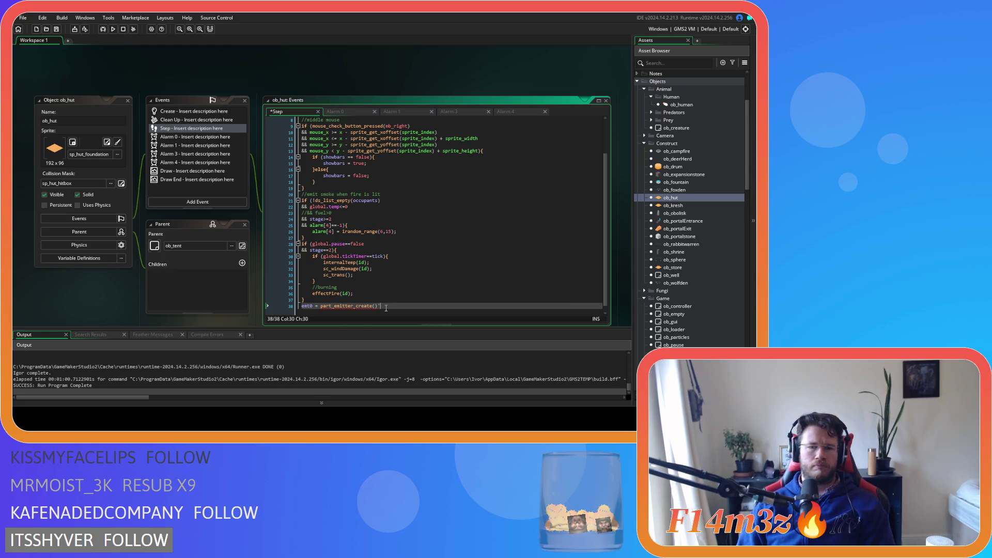
pyautogui.write(';')
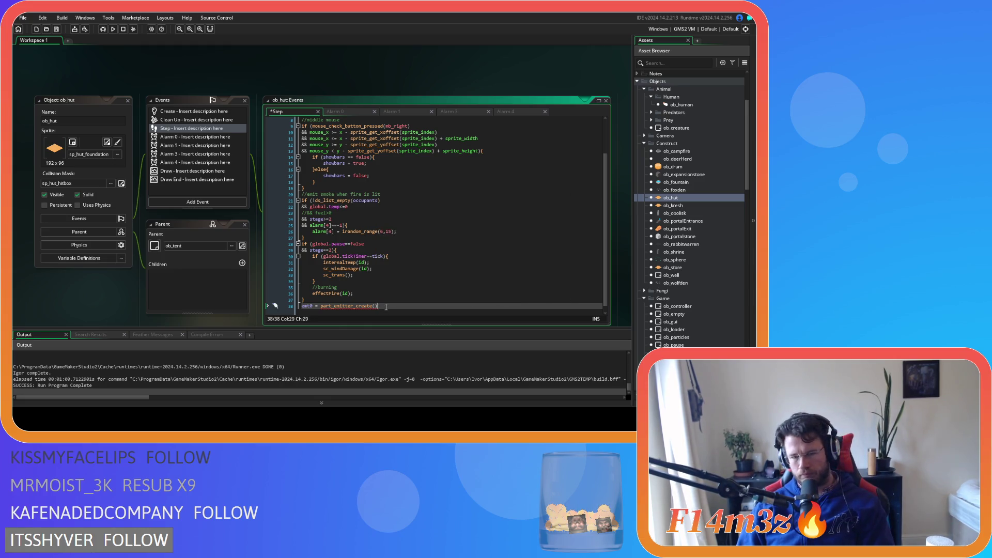
pyautogui.click(376, 306)
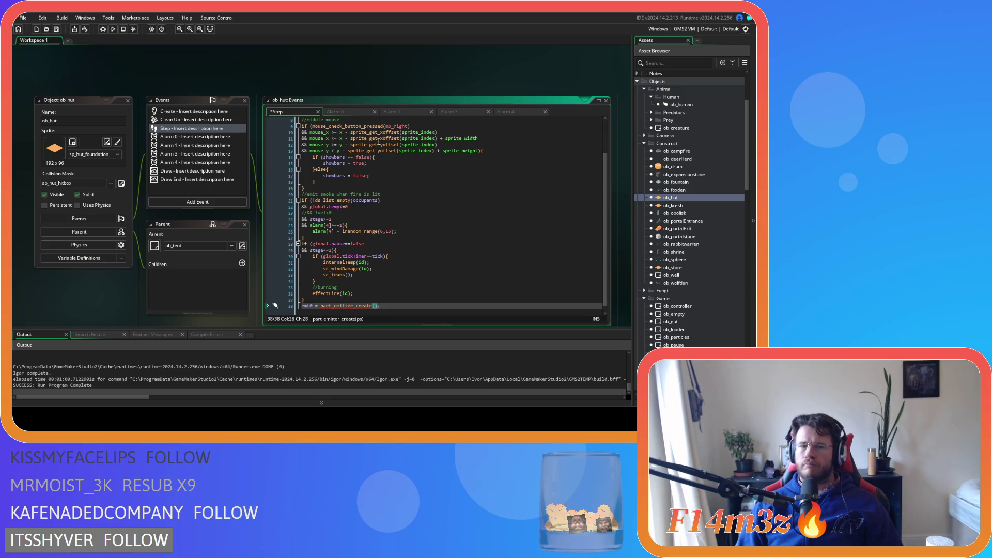
pyautogui.click(343, 112)
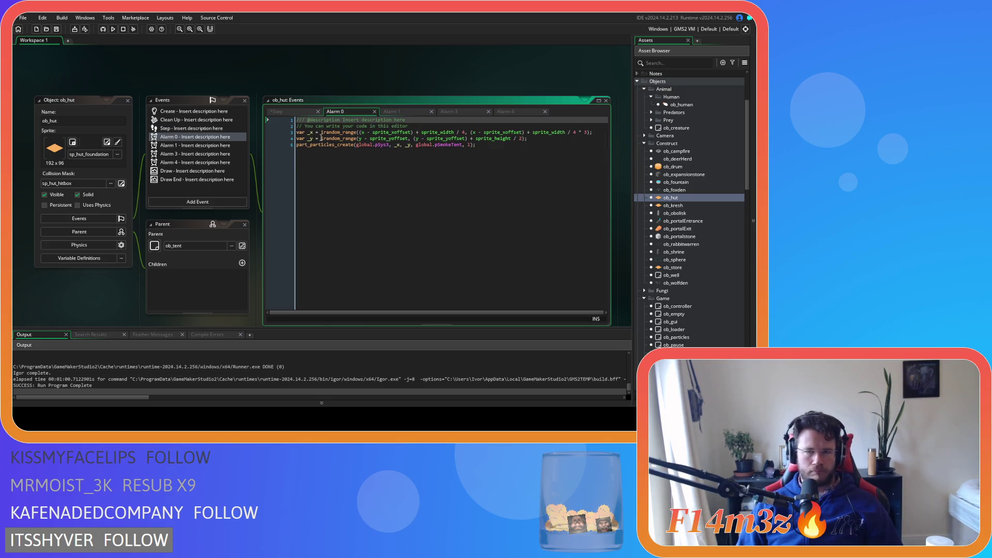
# Delete the part_emitter_create line from ob_hut's Step event and save the code.
pyautogui.click(302, 112)
pyautogui.write('emtD = part_emitter_create();')
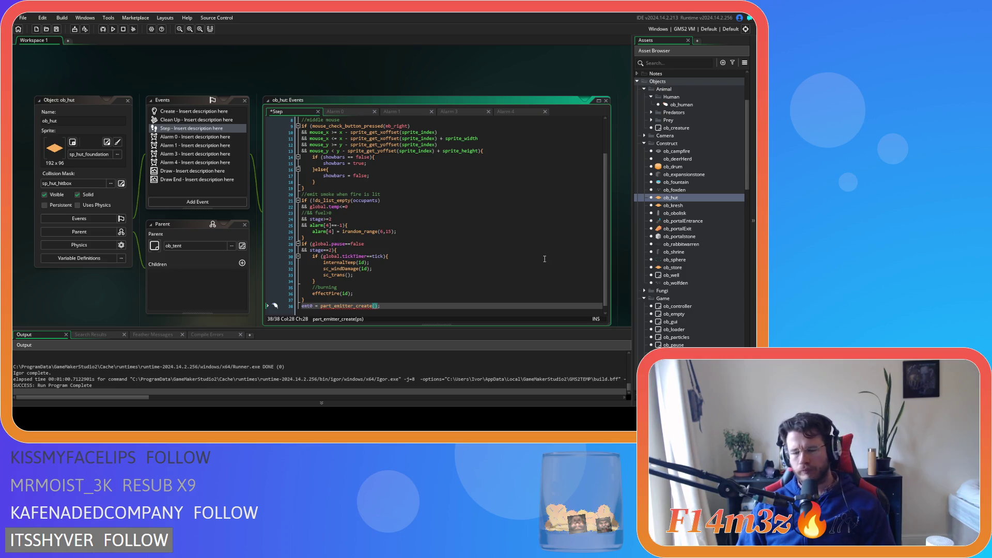
pyautogui.click(284, 304)
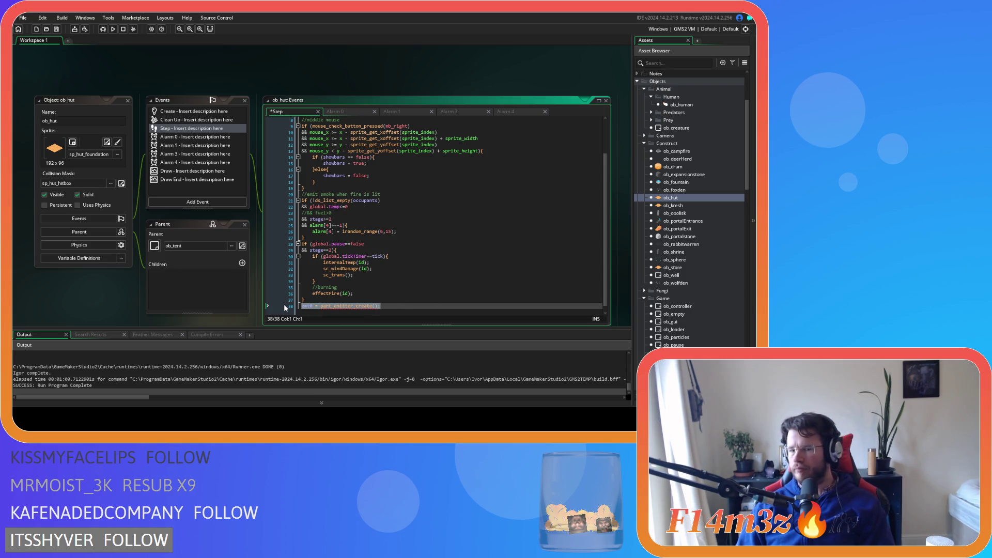
pyautogui.press('BackSpace')
pyautogui.press('BackSpace')
pyautogui.hotkey('ctrl', 's')
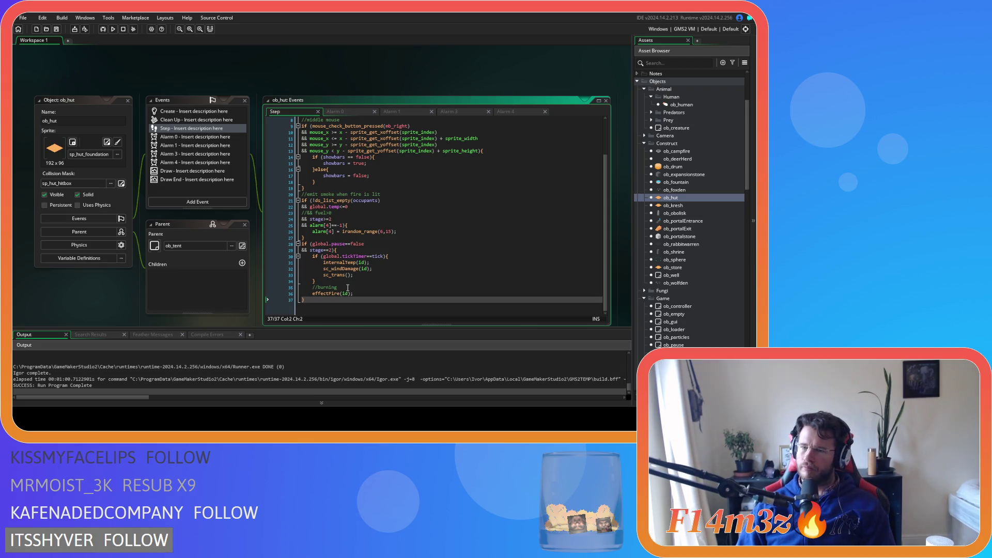
pyautogui.rightClick(292, 80)
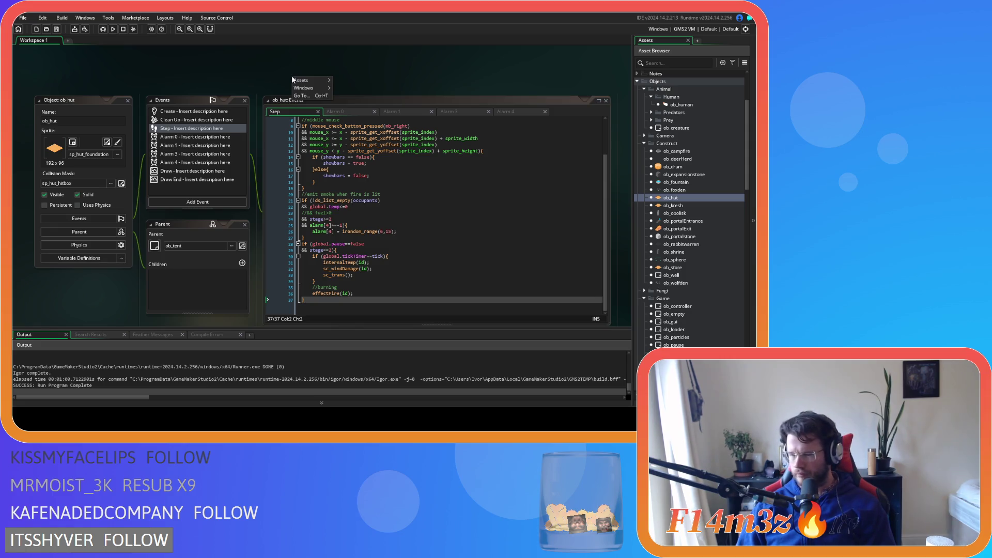
# Close all open editors and reopen the ob_hut object.
pyautogui.moveTo(302, 87)
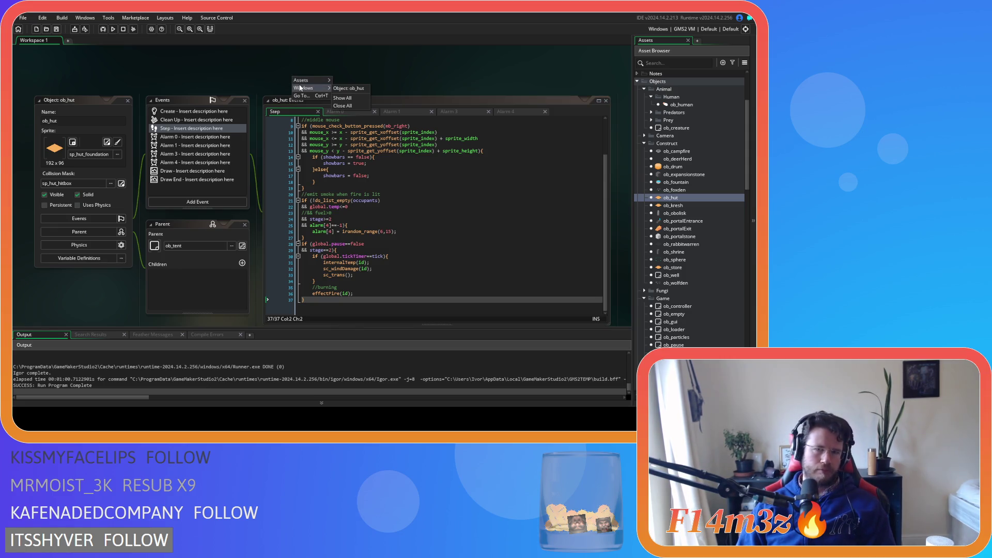
pyautogui.click(352, 103)
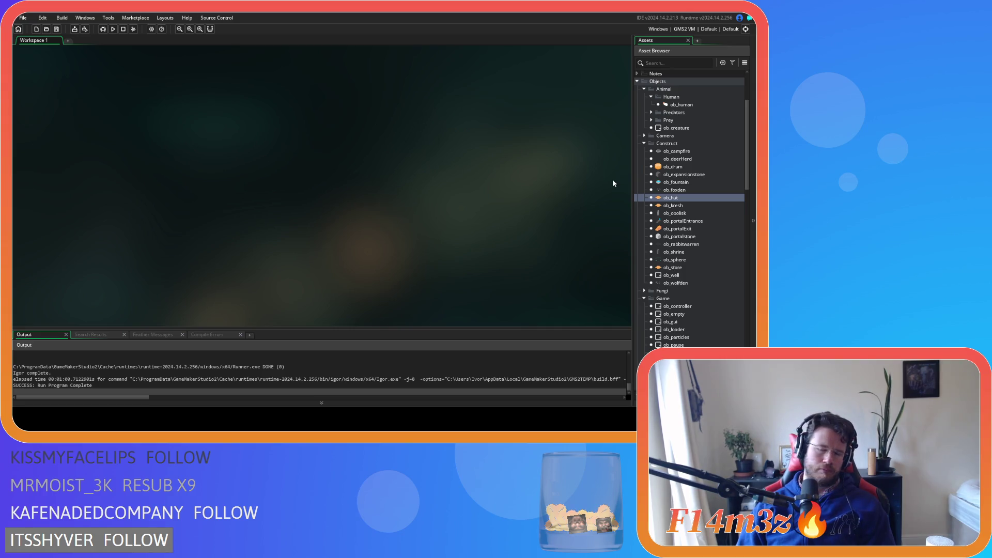
pyautogui.doubleClick(680, 198)
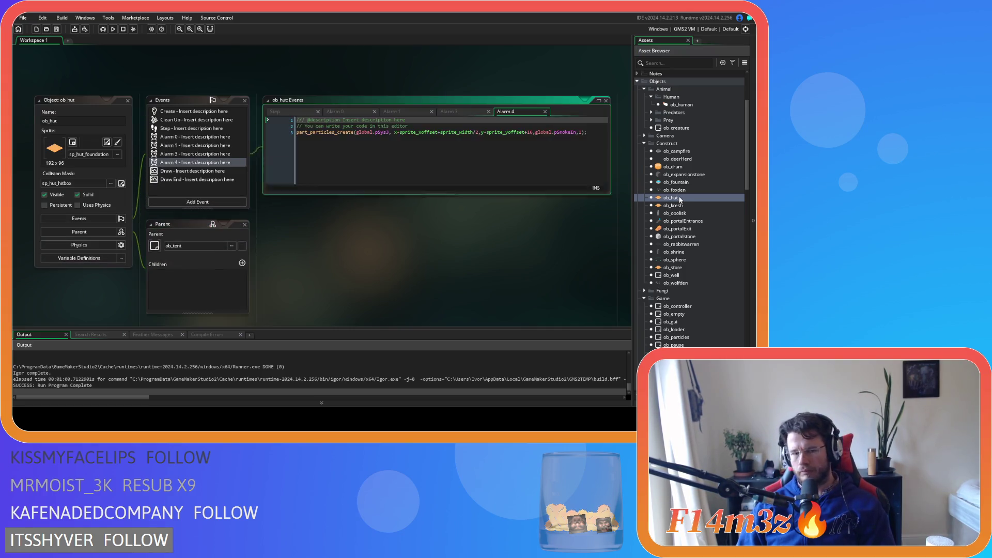
pyautogui.scroll(-3, 346, 216)
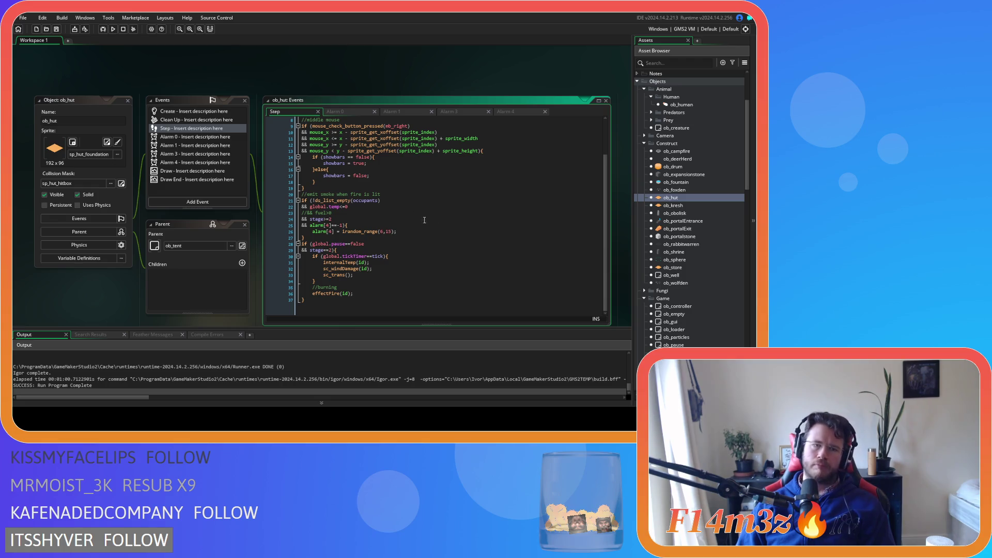
# Review ob_hut's Create event code, then open ob_campfire's Create event code.
pyautogui.click(205, 112)
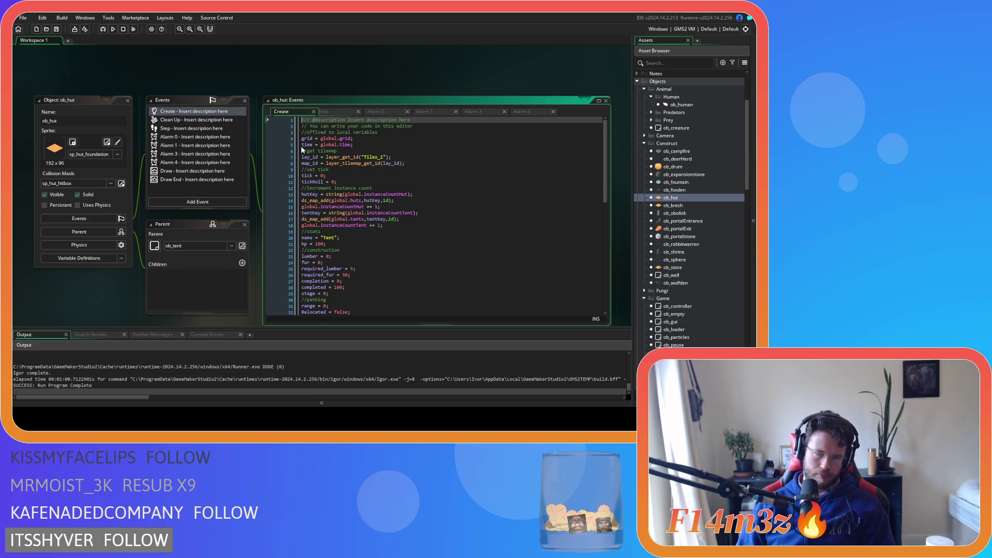
pyautogui.scroll(-10, 406, 248)
pyautogui.scroll(-4, 407, 248)
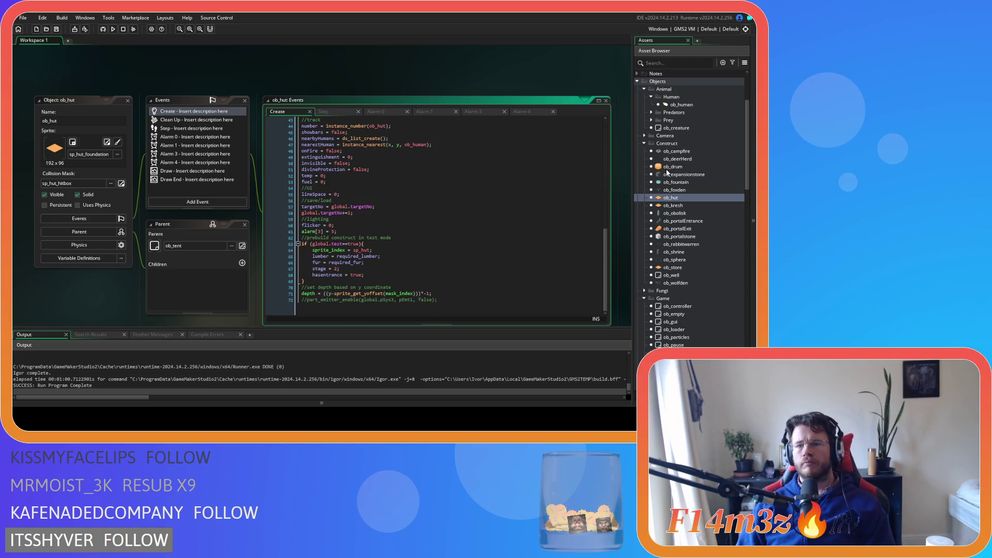
pyautogui.doubleClick(666, 153)
pyautogui.click(296, 82)
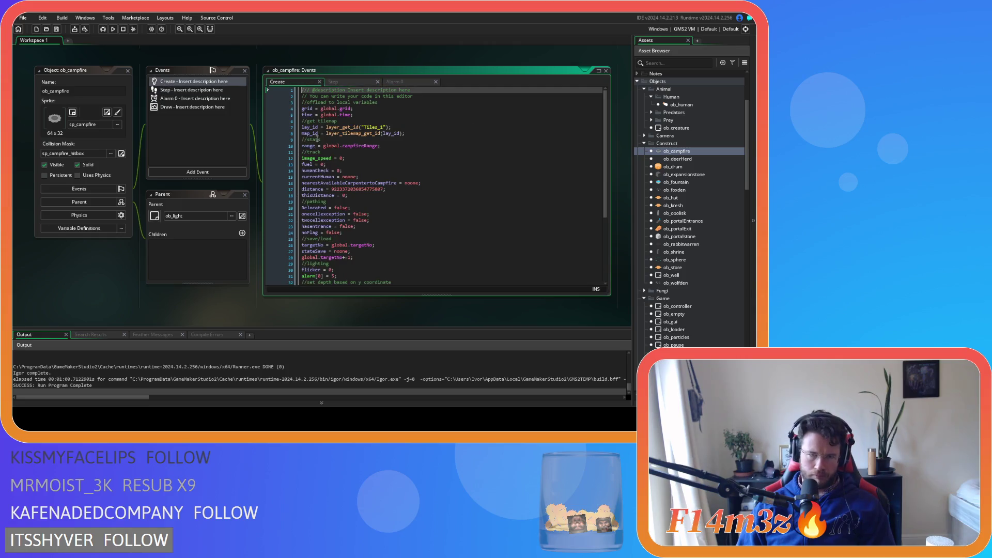
# Check the particle system depth argument in ob_campfire, then bring up ob_hut's Create code.
pyautogui.scroll(-5, 399, 253)
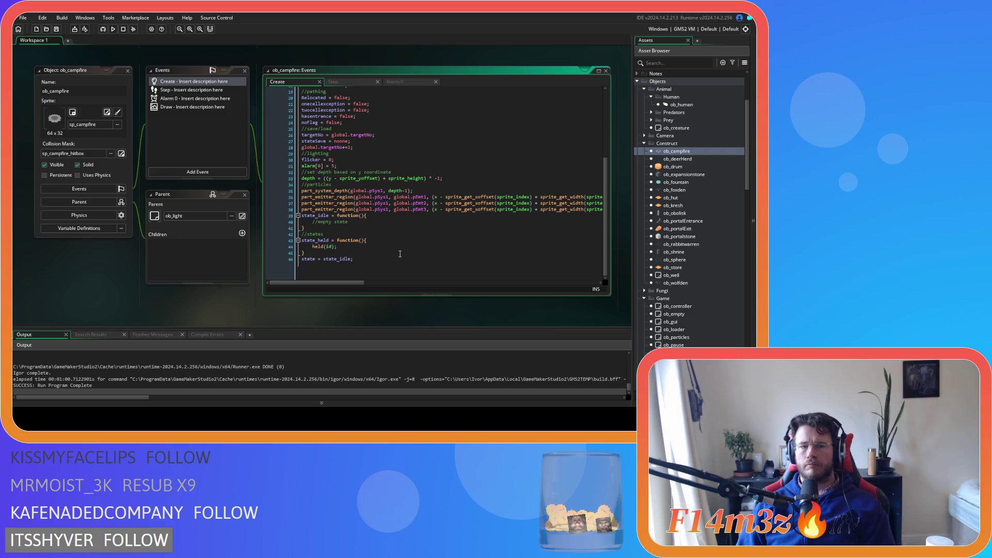
pyautogui.scroll(1, 387, 191)
pyautogui.moveTo(387, 197); pyautogui.dragTo(421, 197)
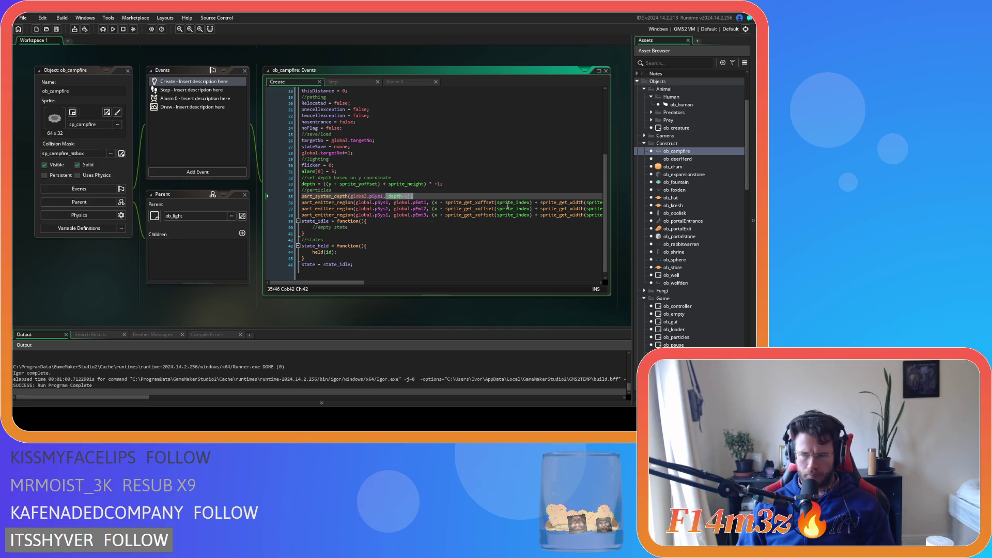
pyautogui.doubleClick(681, 206)
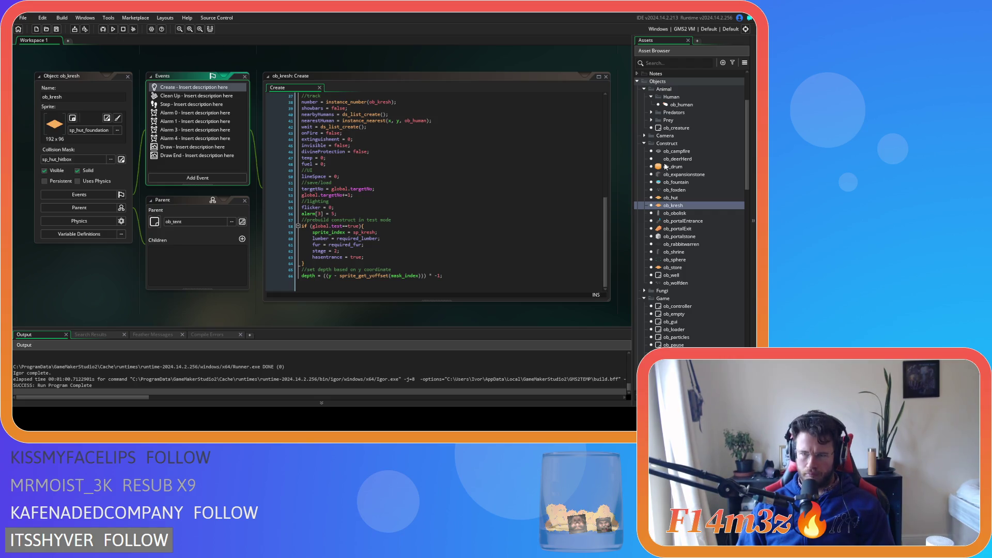
pyautogui.doubleClick(670, 197)
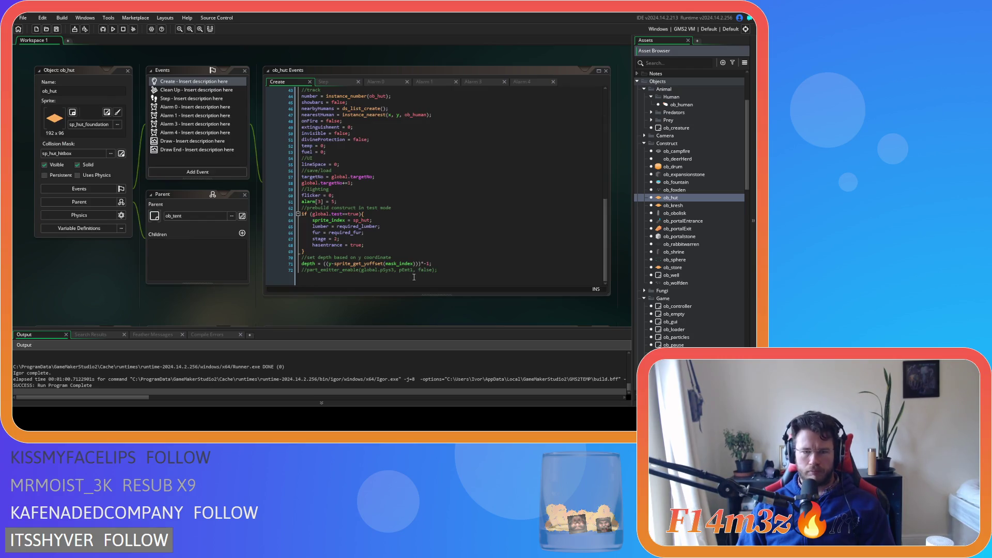
pyautogui.click(461, 273)
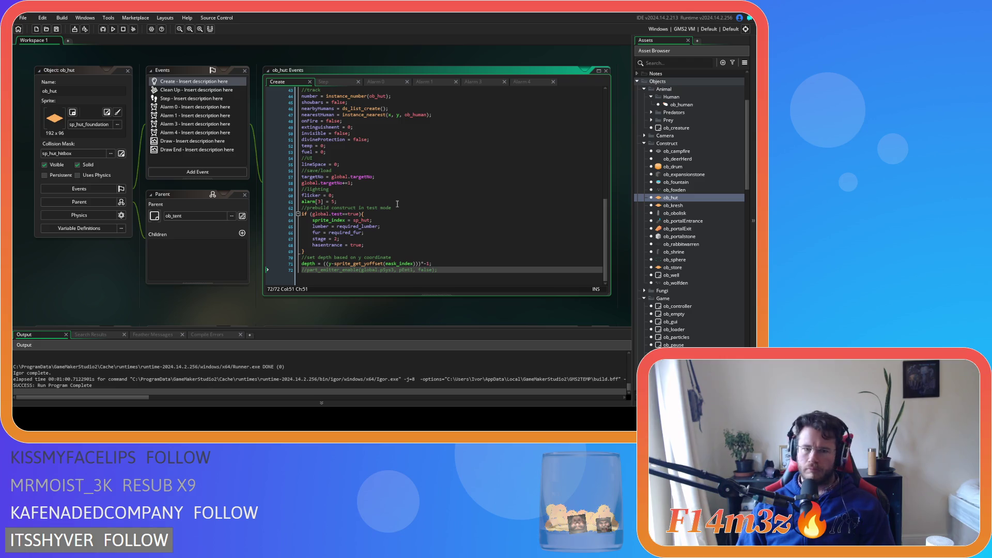
# Add part_system_create(pSys0) as line 73 of ob_hut's Create code and save.
pyautogui.press('Return')
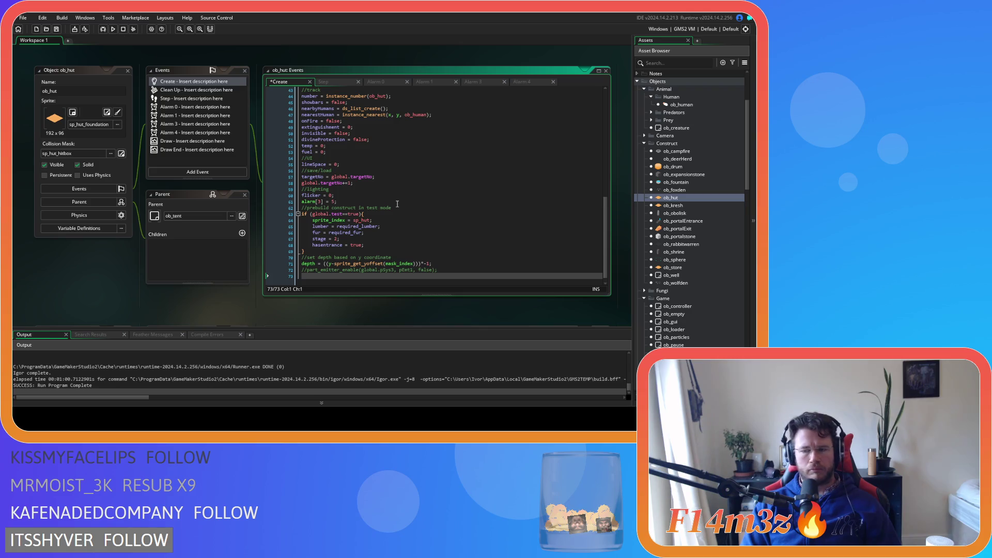
pyautogui.write('party')
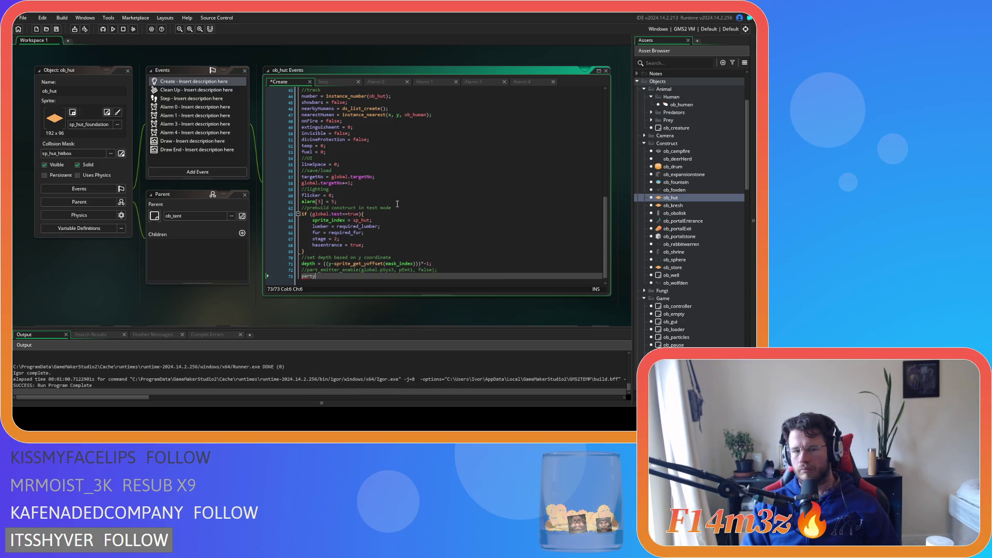
pyautogui.press('BackSpace')
pyautogui.write('_sy')
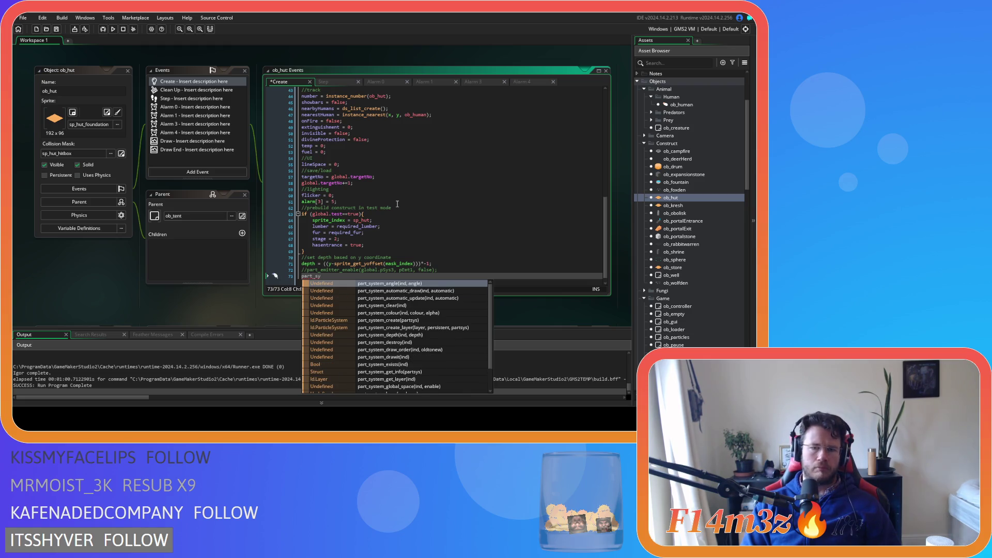
pyautogui.press('Down')
pyautogui.press('Down')
pyautogui.press('Down')
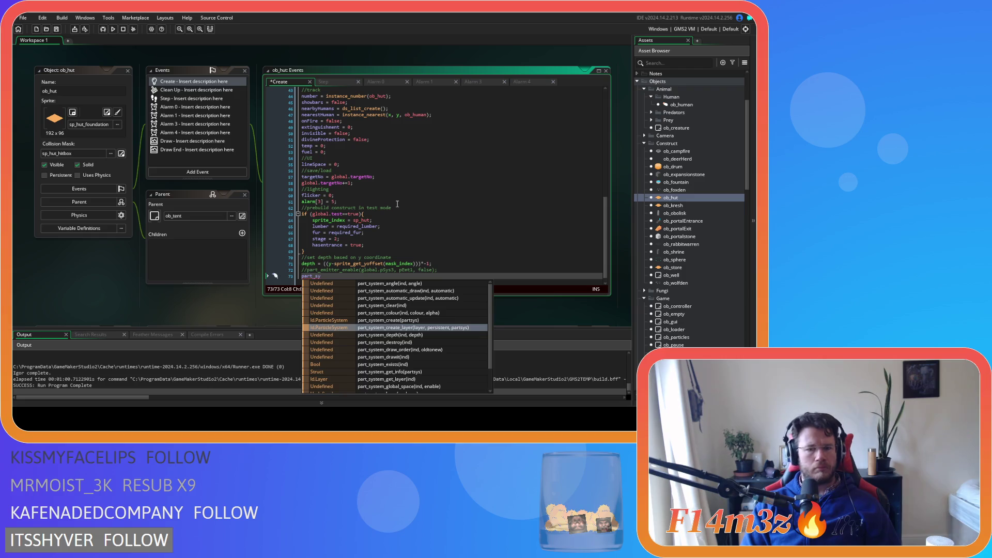
pyautogui.press('Up')
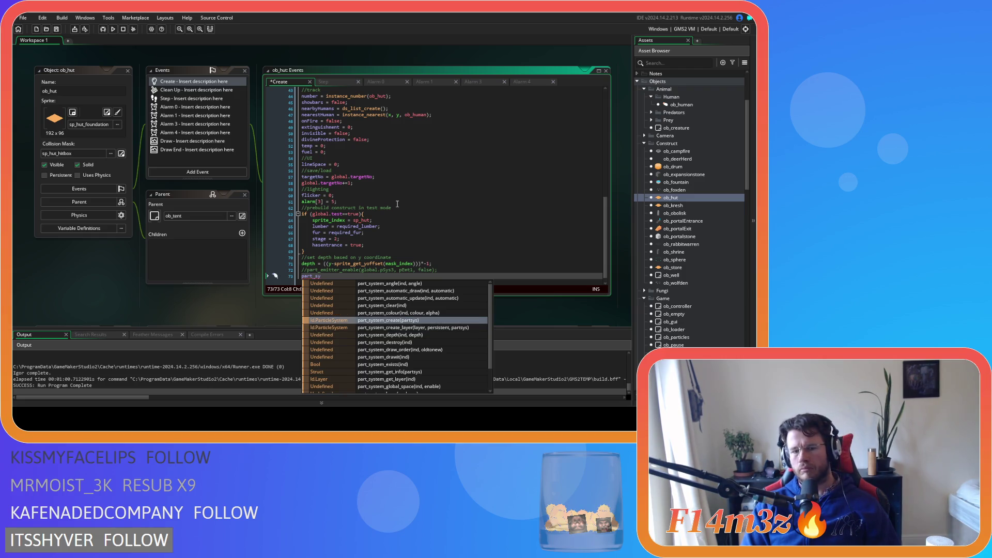
pyautogui.press('Return')
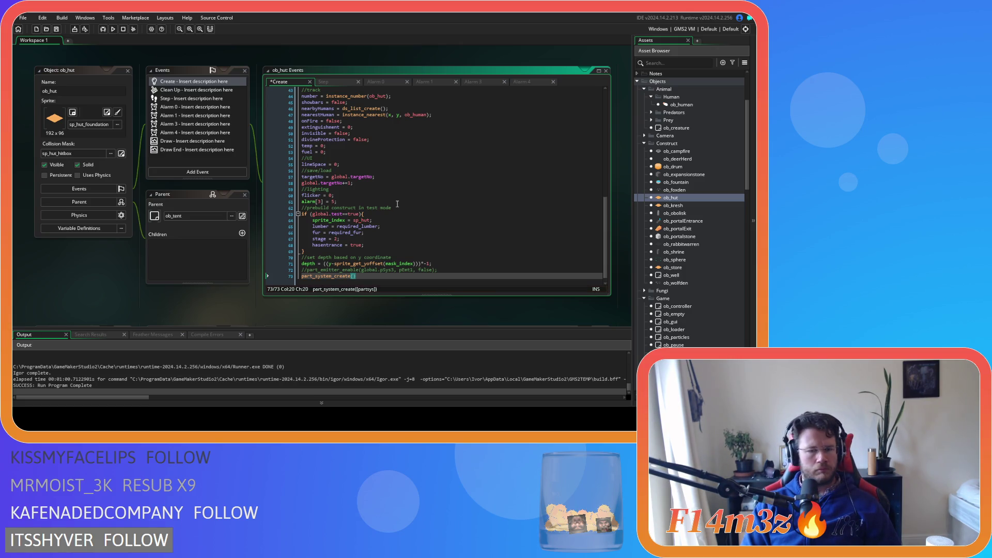
pyautogui.write('psys')
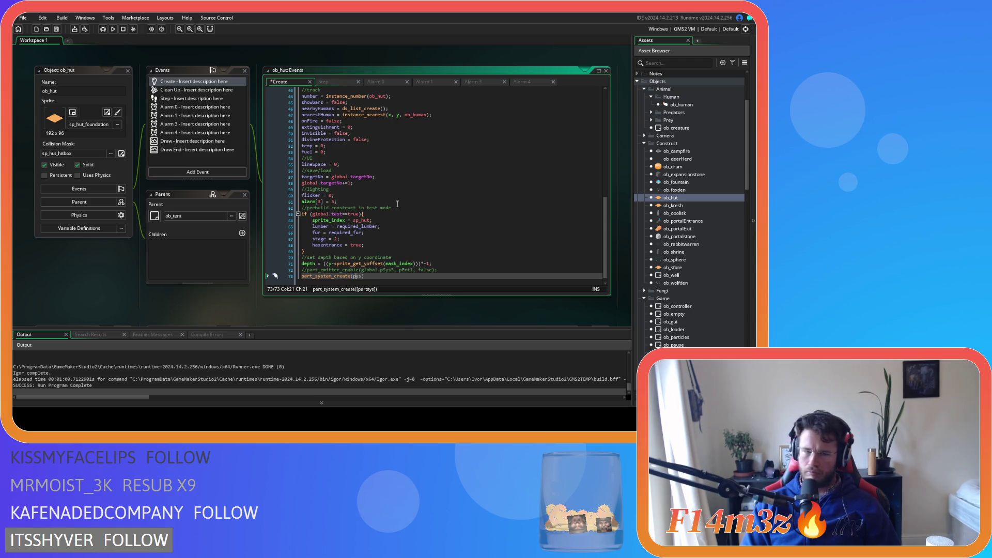
pyautogui.write('s0')
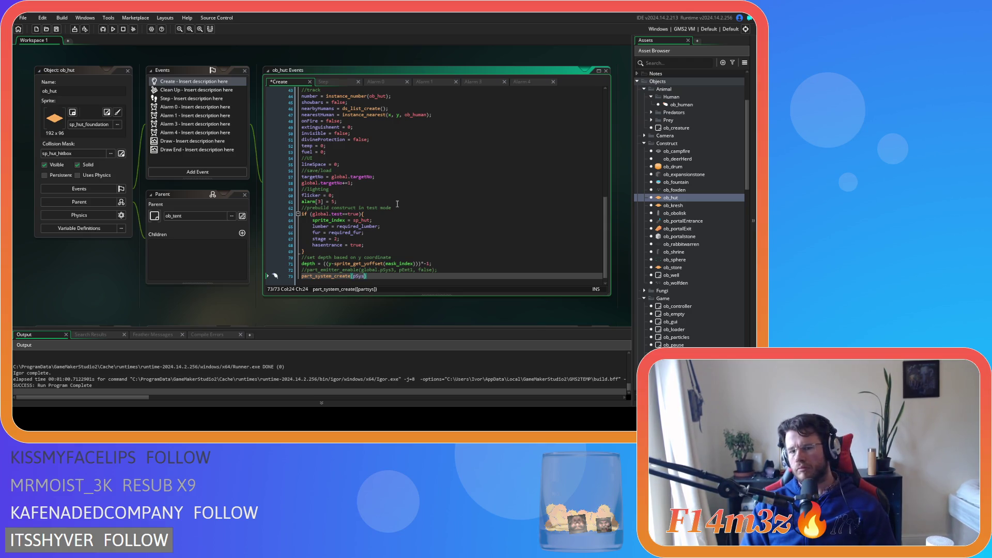
pyautogui.write(')')
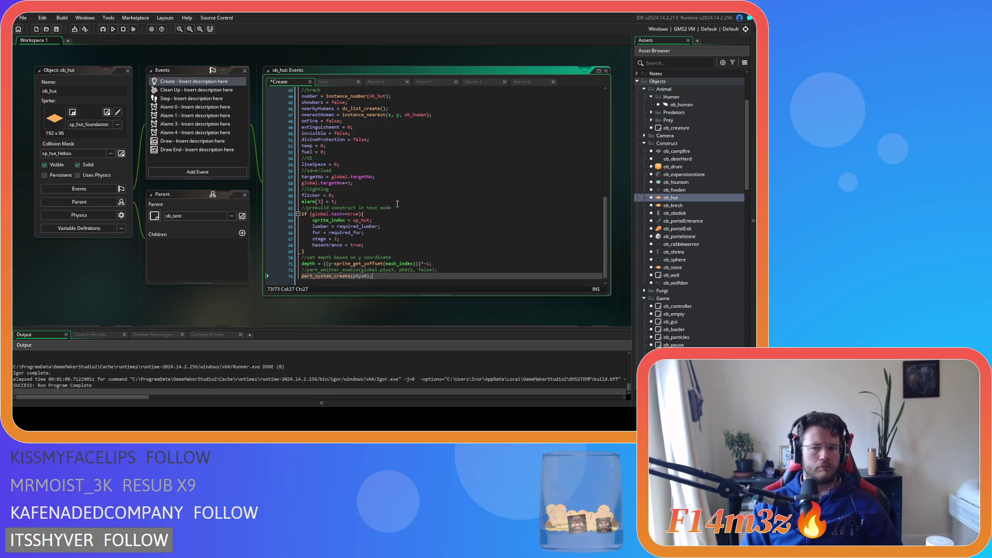
pyautogui.hotkey('ctrl', 's')
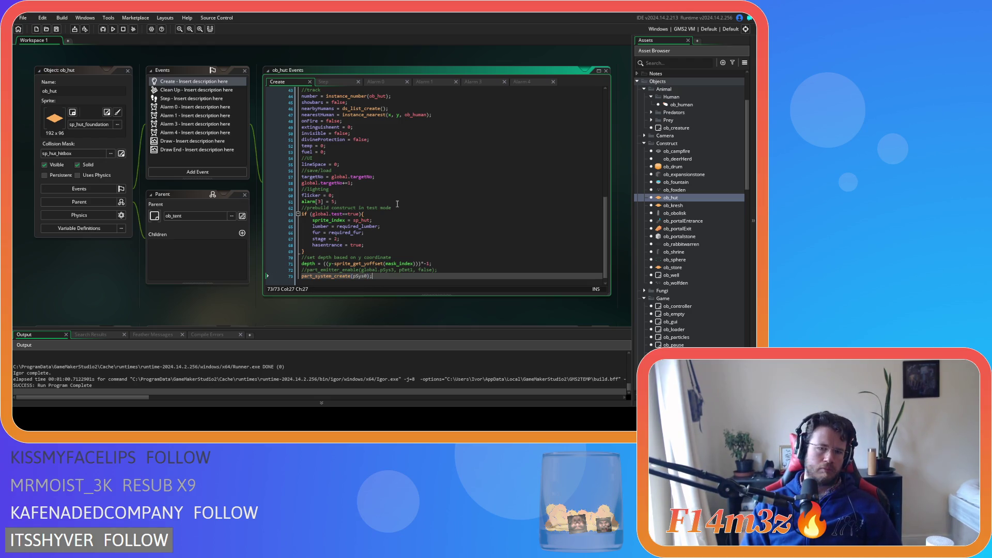
# Add line 74 emt0 = part_emitter_create(pSys0); using autocomplete.
pyautogui.press('Return')
pyautogui.write('asd0 =')
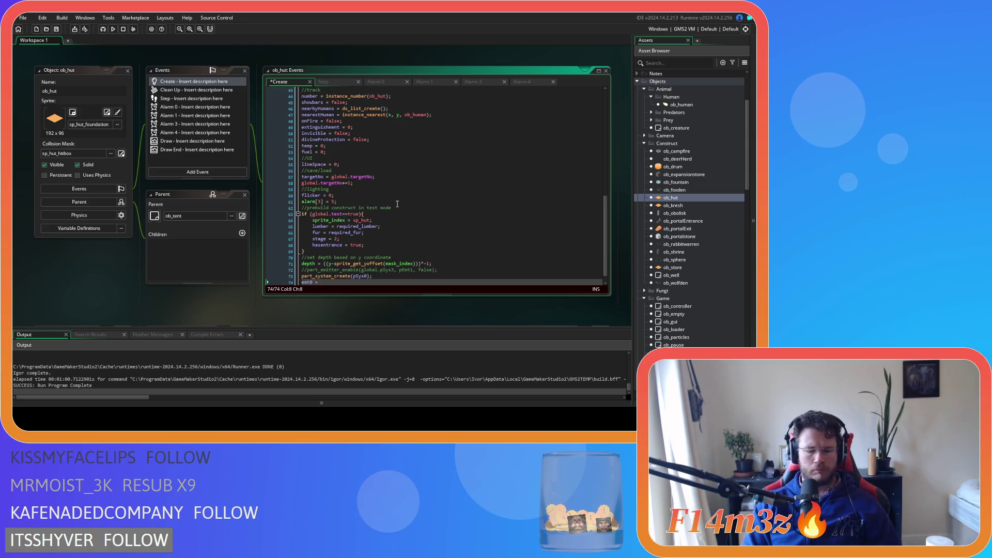
pyautogui.write('part')
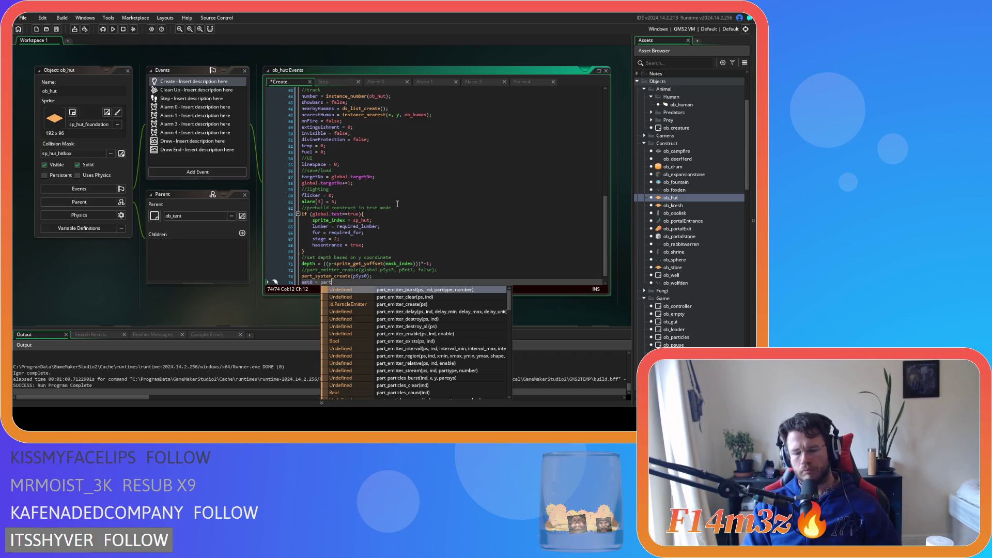
pyautogui.write('_em')
pyautogui.press('Down')
pyautogui.press('Down')
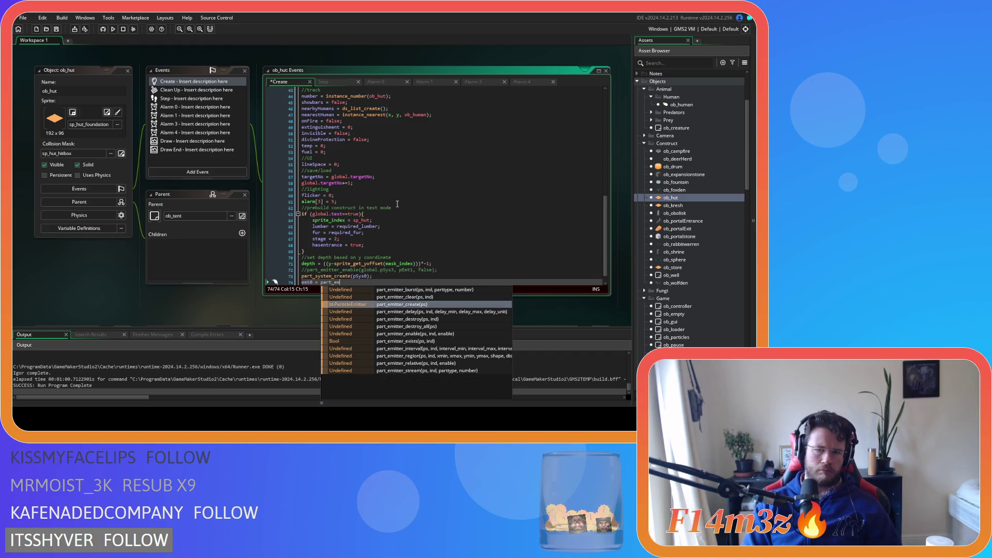
pyautogui.press('Return')
pyautogui.write('pSys0)')
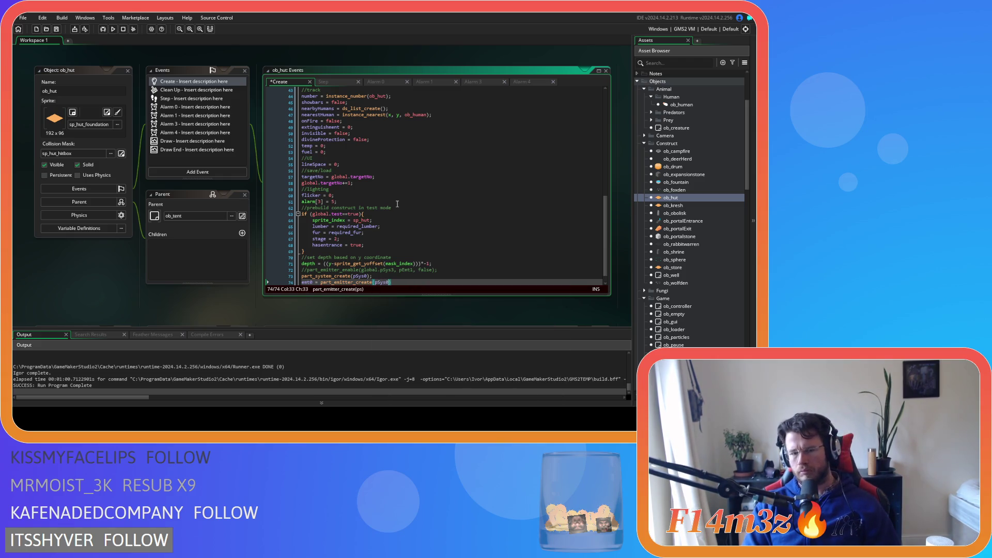
pyautogui.write(';')
# Insert and then remove a part_system_destroy line, and open the Clean Up event code.
pyautogui.press('Return')
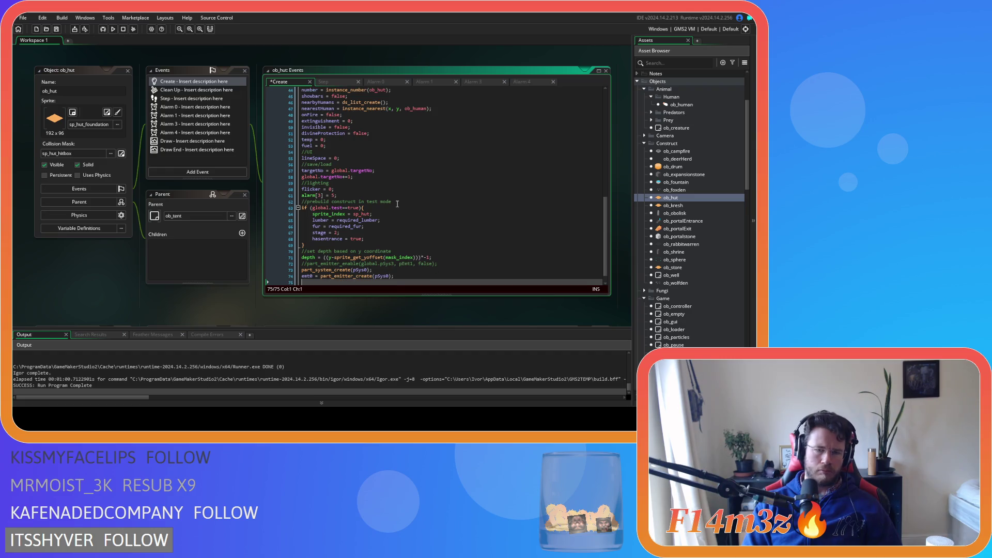
pyautogui.write('part_')
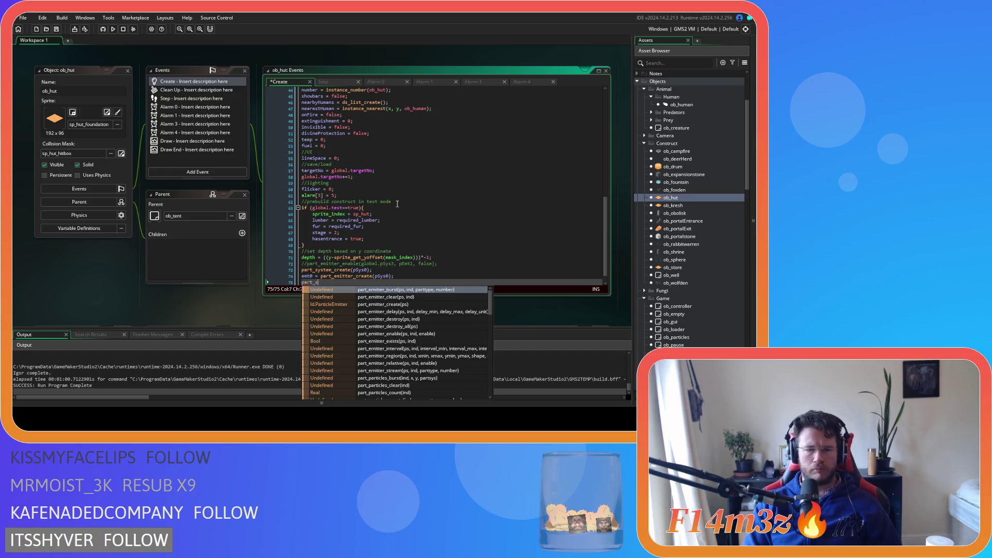
pyautogui.write('sty')
pyautogui.press('BackSpace')
pyautogui.write('yst')
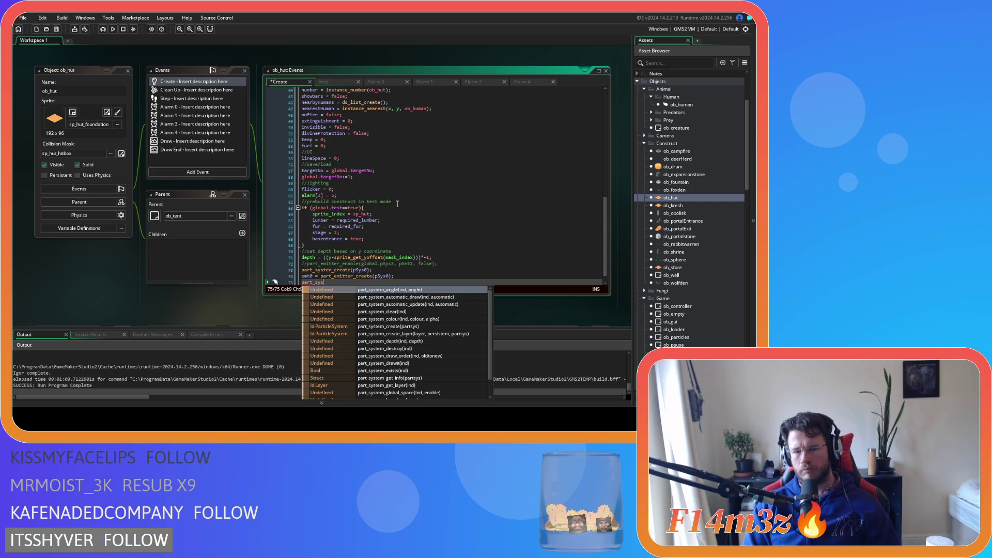
pyautogui.press('Down')
pyautogui.press('Down')
pyautogui.press('Down')
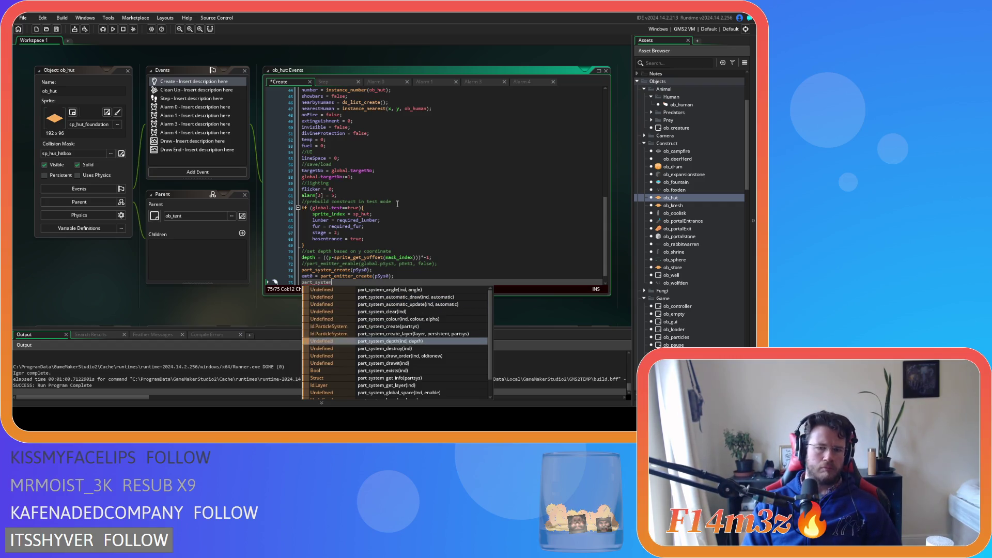
pyautogui.press('Return')
pyautogui.press('BackSpace')
pyautogui.press('BackSpace')
pyautogui.press('BackSpace')
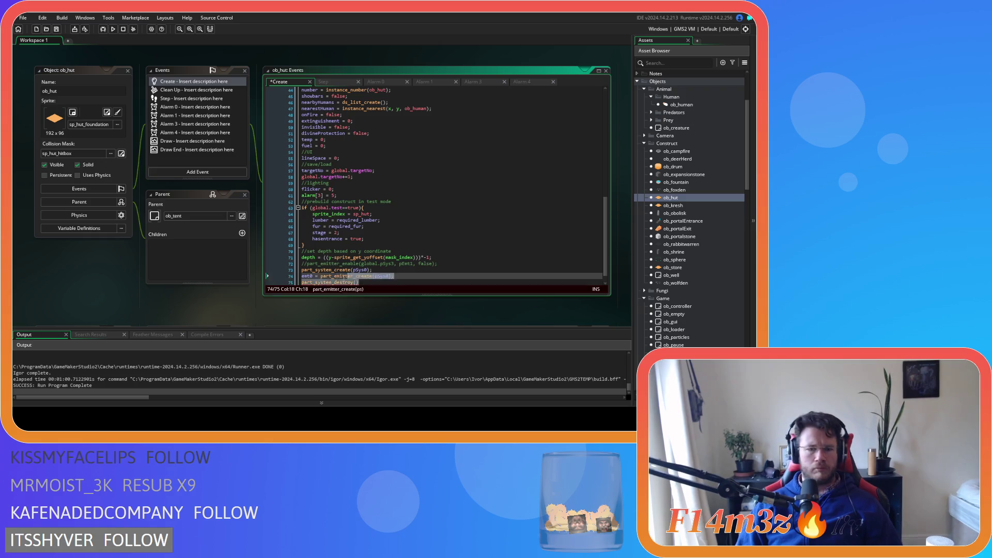
pyautogui.press('BackSpace')
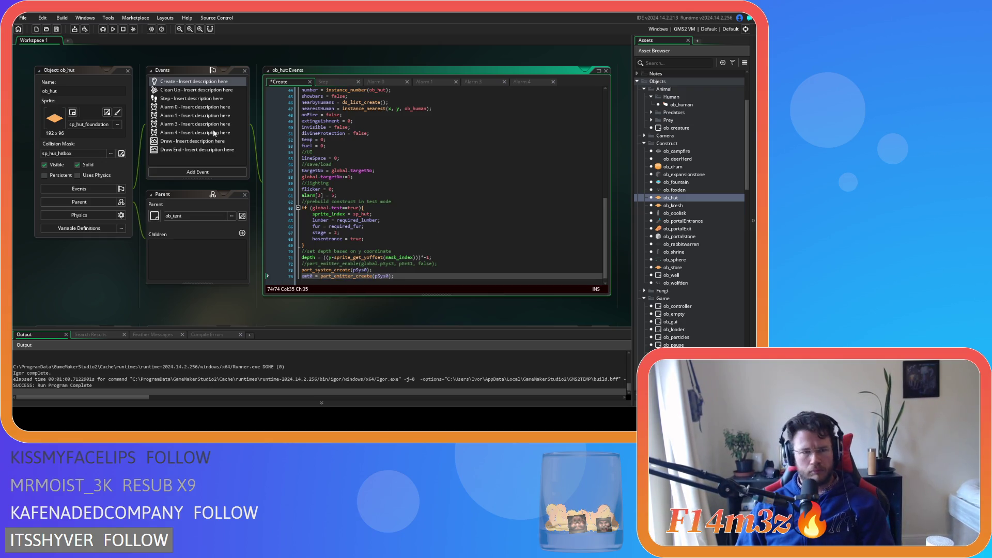
pyautogui.click(185, 90)
pyautogui.click(457, 204)
# Add a //particles comment and part_system_destroy(pSys0) to the Clean Up event.
pyautogui.press('Return')
pyautogui.write('//parti')
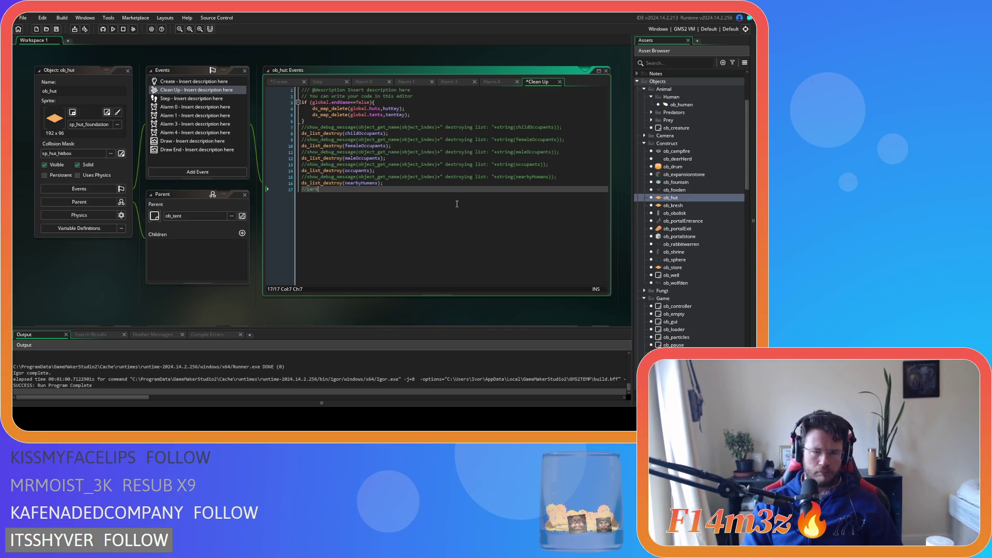
pyautogui.write('cles')
pyautogui.press('Return')
pyautogui.write('part_system_destroy()')
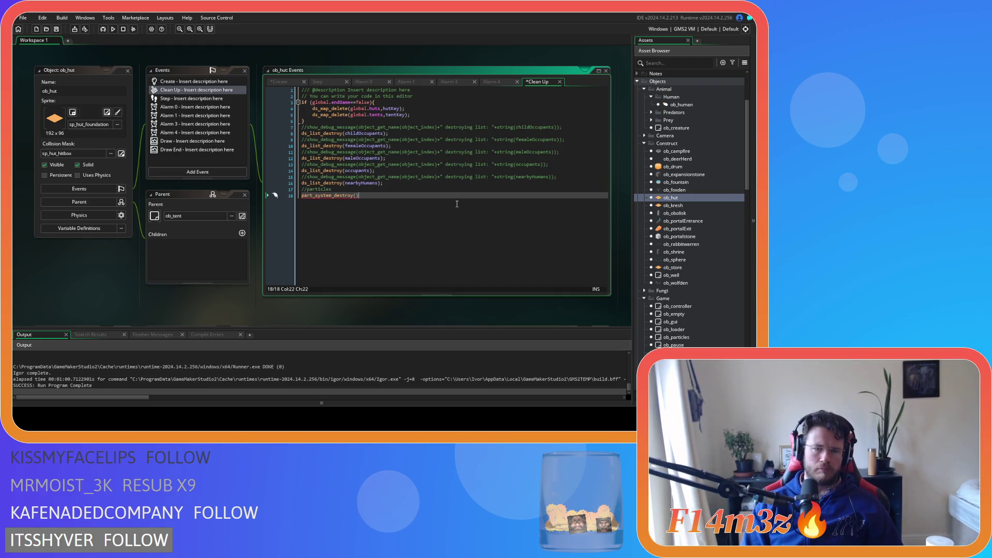
pyautogui.press('Left')
pyautogui.write('psy')
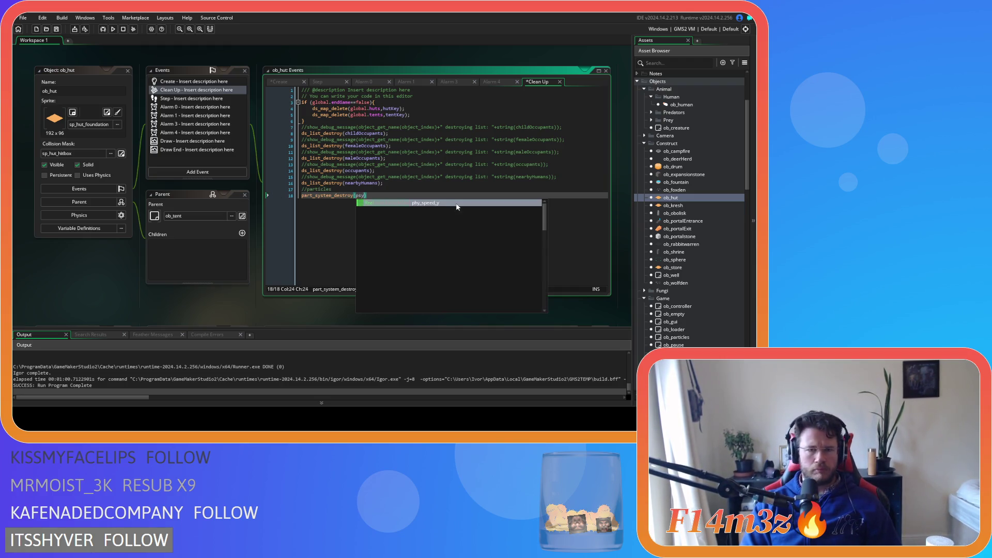
pyautogui.press('BackSpace')
pyautogui.press('BackSpace')
pyautogui.press('BackSpace')
pyautogui.write('pSys')
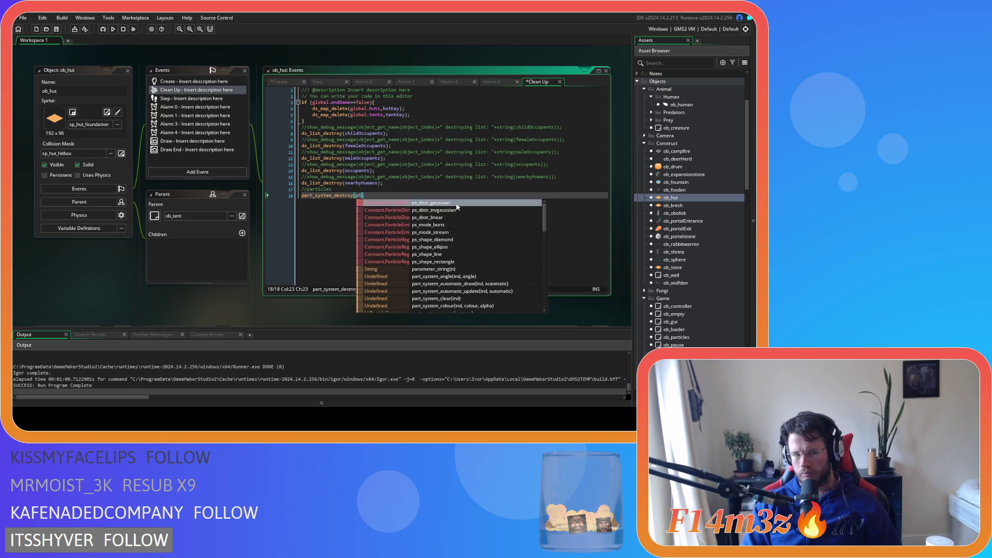
pyautogui.write('0')
pyautogui.doubleClick(363, 195)
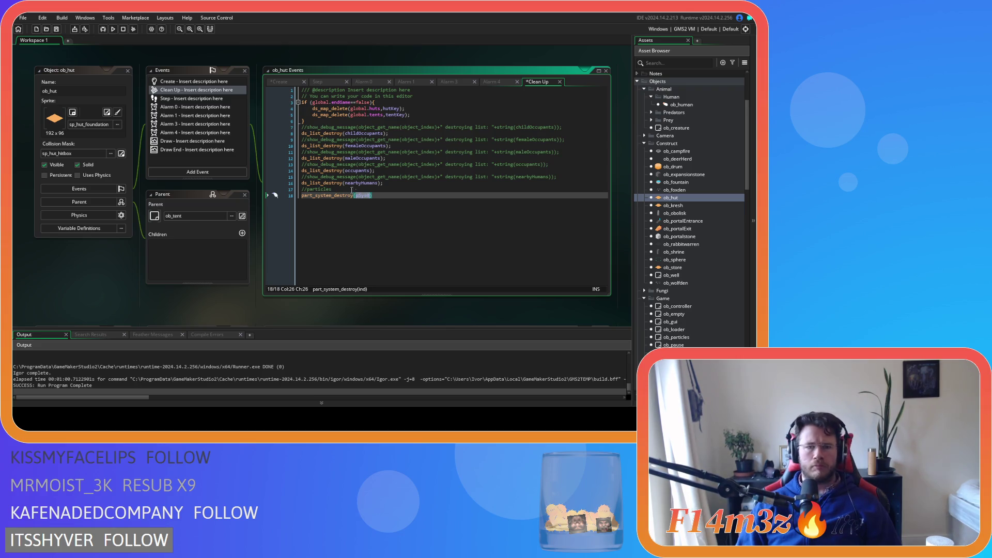
# Save the edits to the Create and Clean Up events, then return to Clean Up.
pyautogui.click(284, 83)
pyautogui.click(379, 276)
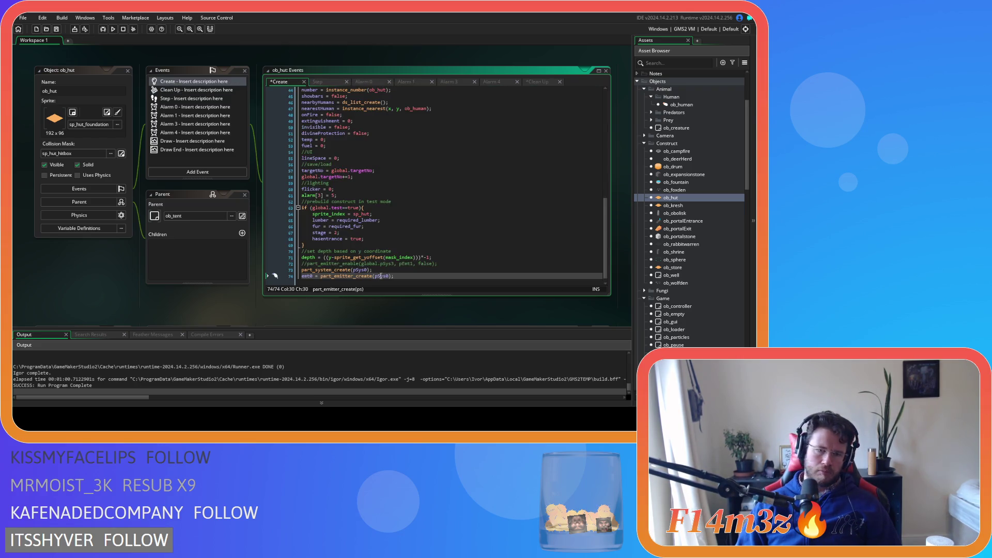
pyautogui.hotkey('ctrl', 's')
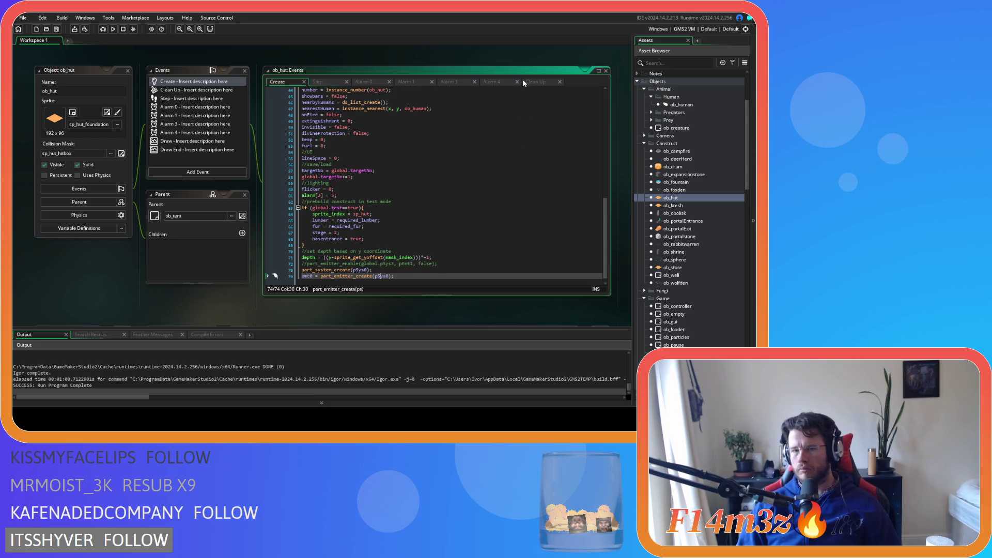
pyautogui.click(525, 81)
pyautogui.click(436, 223)
# Add part_emitter_destroy(pSys0,emt0); with semicolons on both destroy lines, and save.
pyautogui.press('Return')
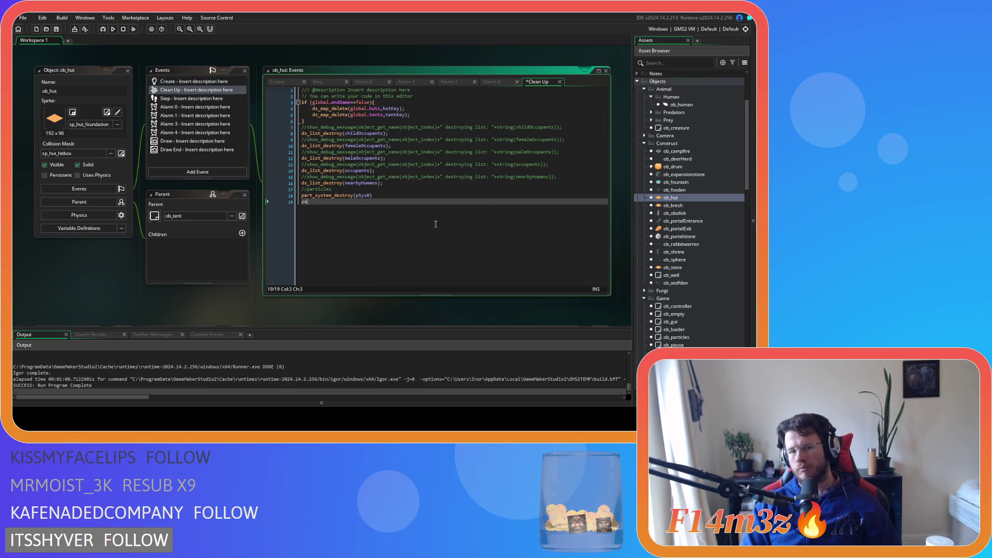
pyautogui.write('art_em')
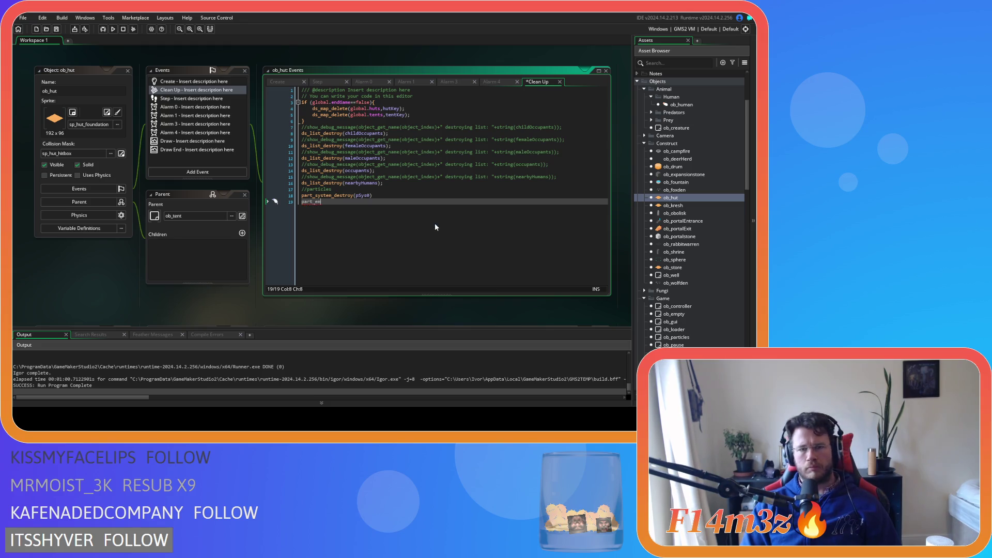
pyautogui.hotkey('ctrl', 'space')
pyautogui.press('Down')
pyautogui.press('Down')
pyautogui.press('Down')
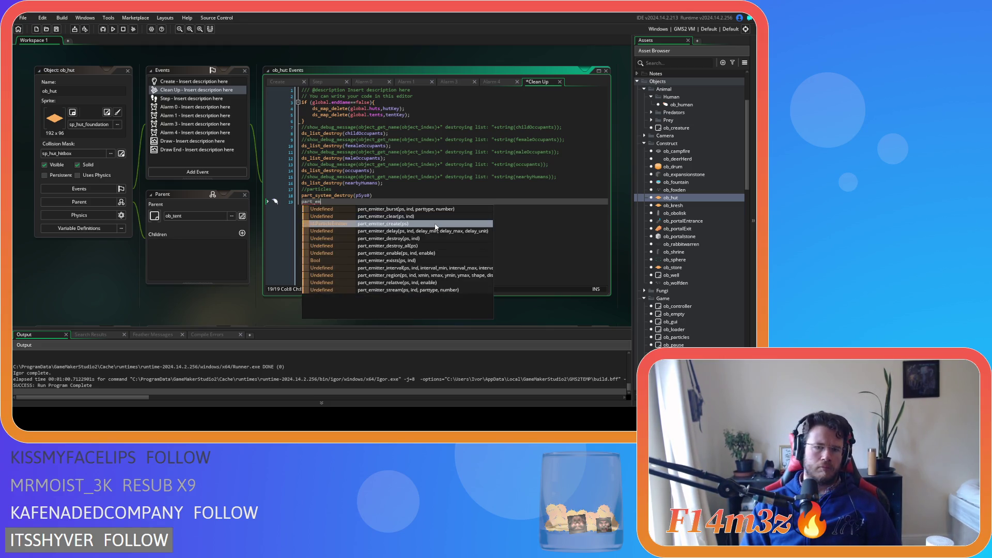
pyautogui.press('Return')
pyautogui.write('pSys')
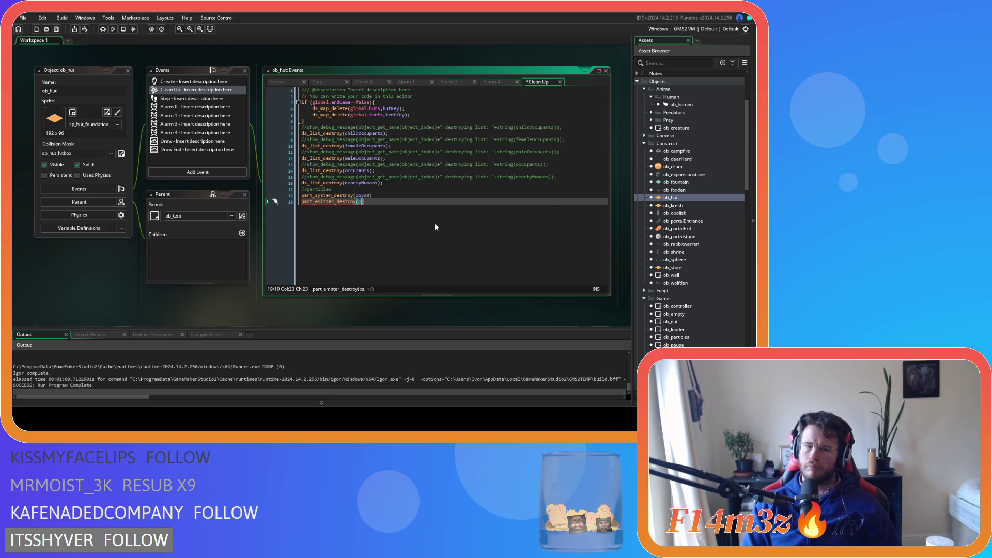
pyautogui.write('0')
pyautogui.write(',emt')
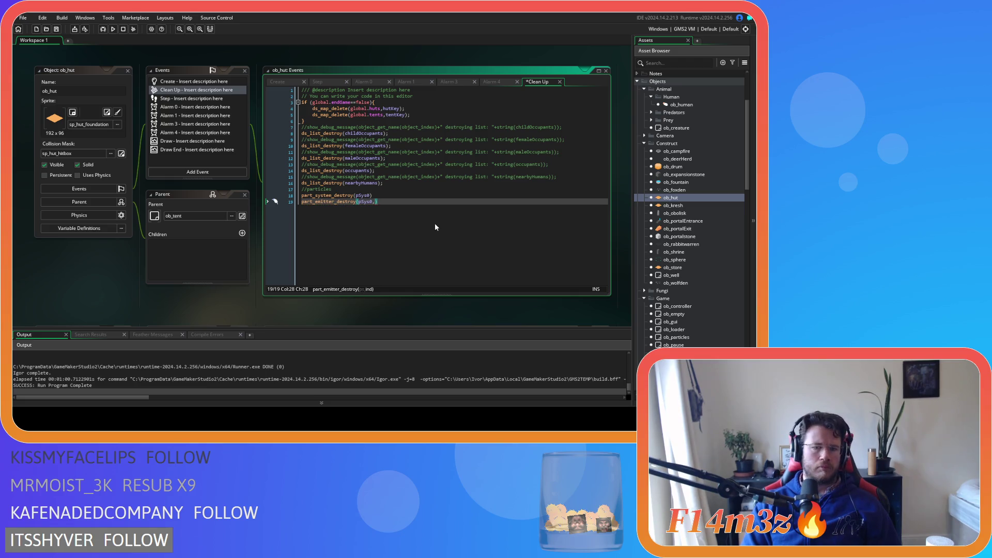
pyautogui.write('=')
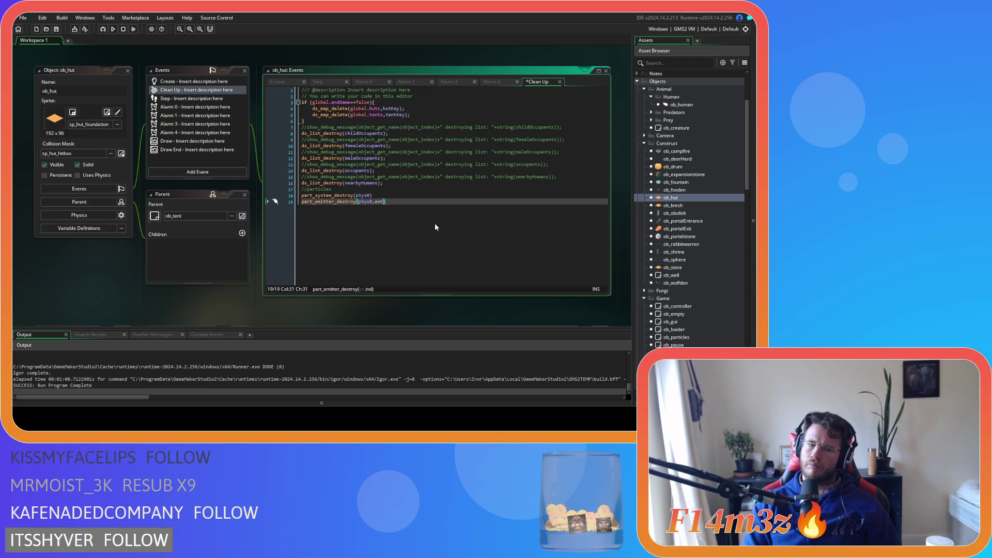
pyautogui.press('BackSpace')
pyautogui.write('0')
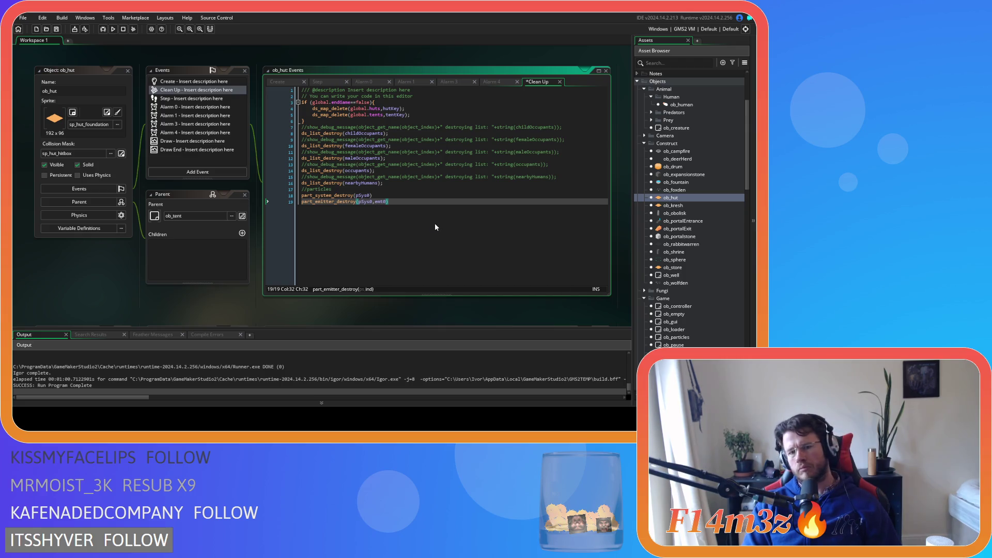
pyautogui.press('Right')
pyautogui.write(';')
pyautogui.press('Up')
pyautogui.write(';')
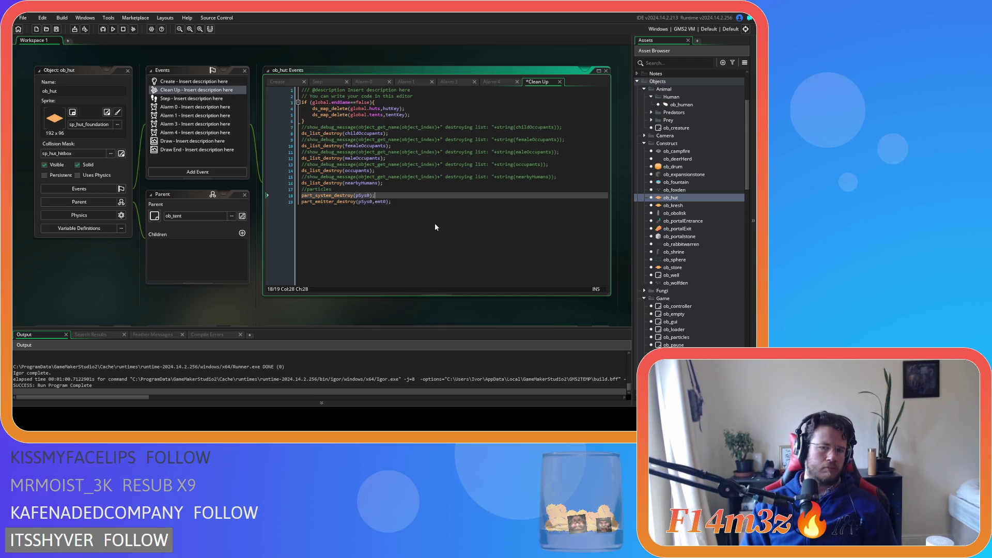
pyautogui.hotkey('ctrl', 's')
pyautogui.click(283, 81)
pyautogui.click(417, 264)
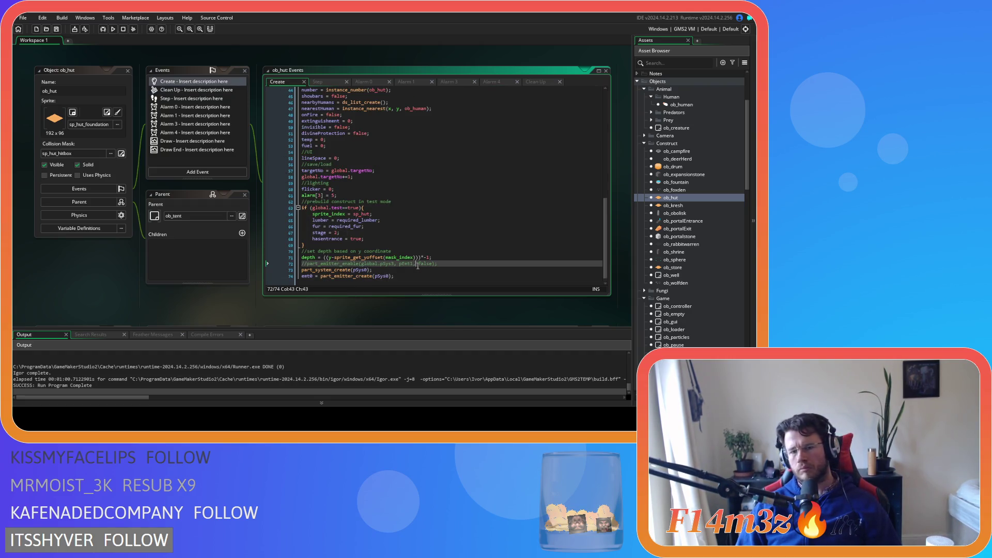
# Add line 75 part_system_depth(pSys0,depth); to ob_hut's Create code and save.
pyautogui.click(467, 272)
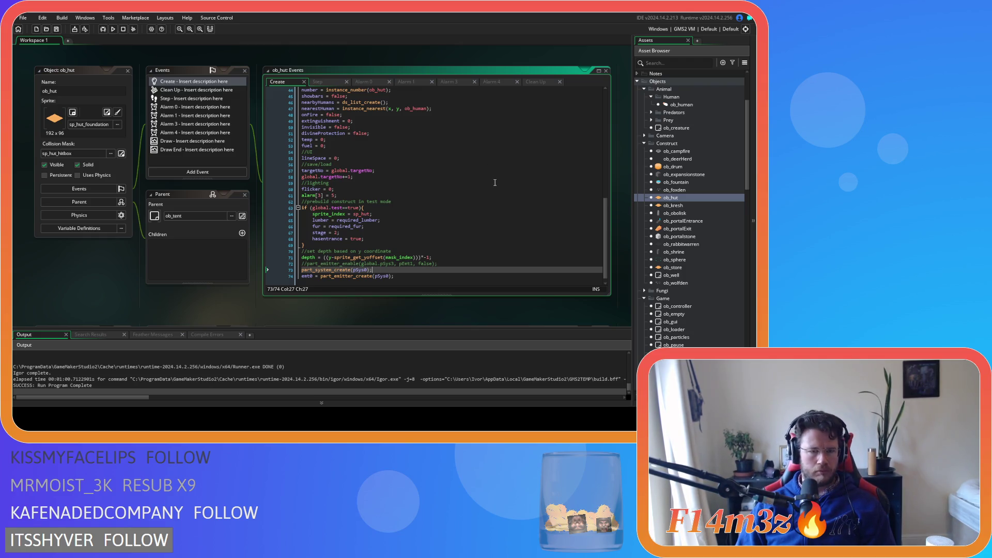
pyautogui.click(422, 276)
pyautogui.press('Return')
pyautogui.write('part_emitt')
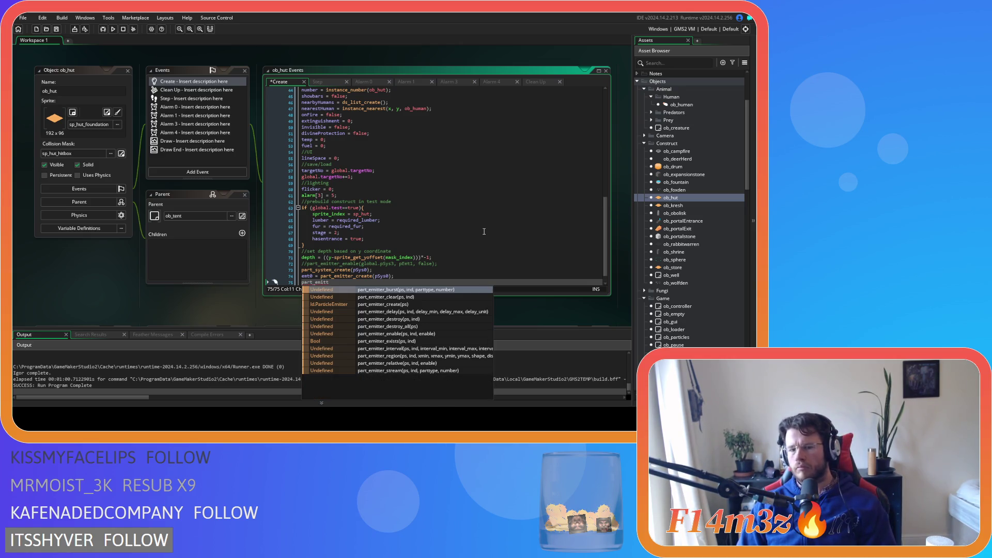
pyautogui.press('BackSpace')
pyautogui.press('BackSpace')
pyautogui.press('BackSpace')
pyautogui.press('BackSpace')
pyautogui.press('BackSpace')
pyautogui.write('sy')
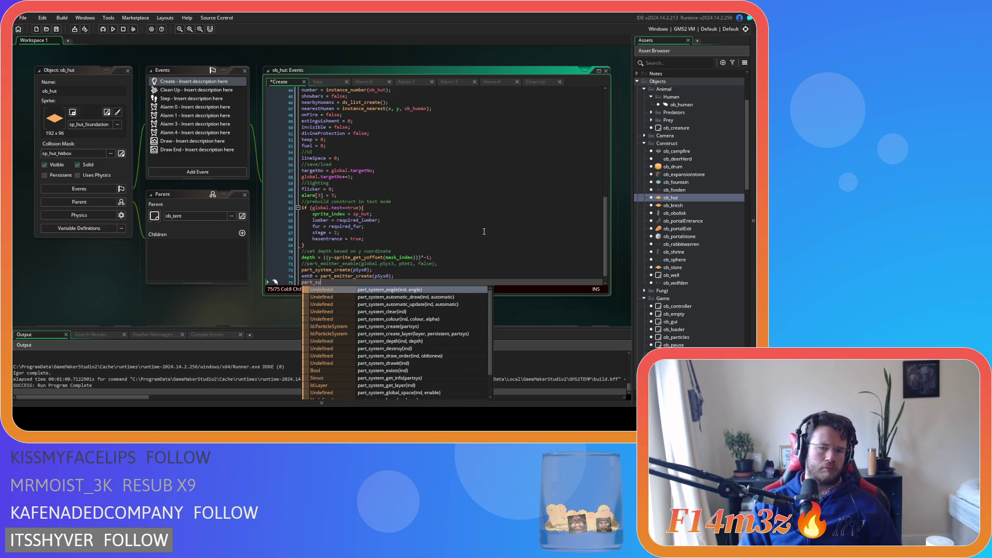
pyautogui.press('Down')
pyautogui.press('Down')
pyautogui.press('Down')
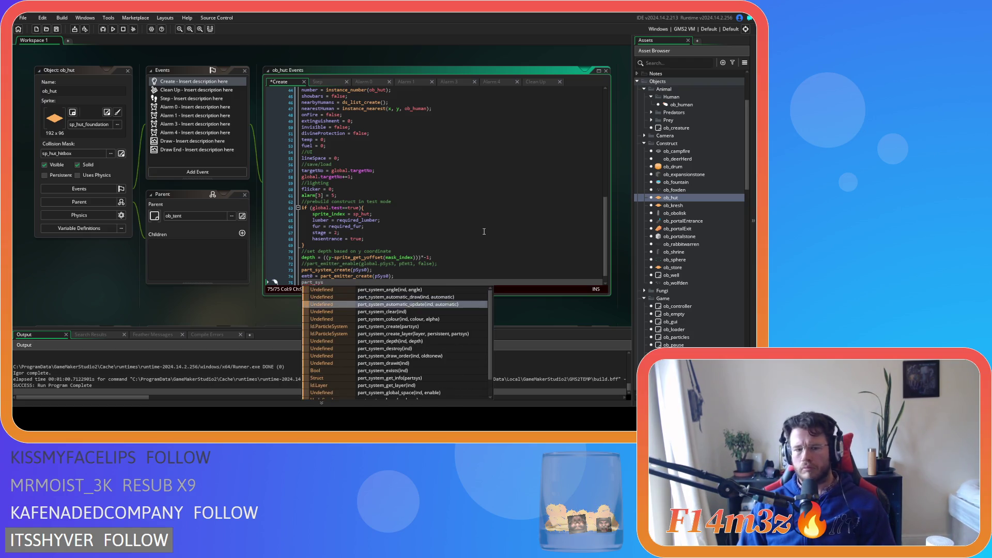
pyautogui.press('Up')
pyautogui.press('Return')
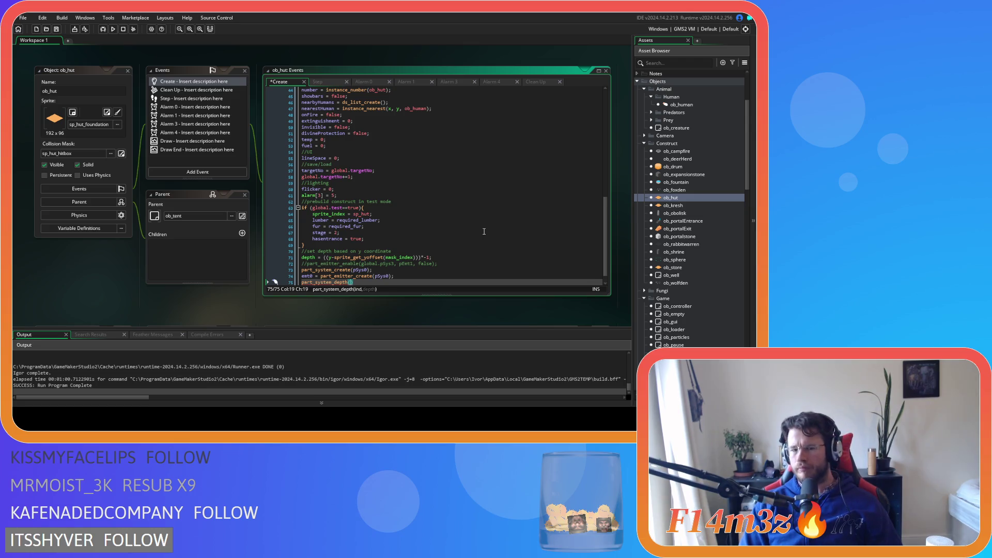
pyautogui.write('pSys0')
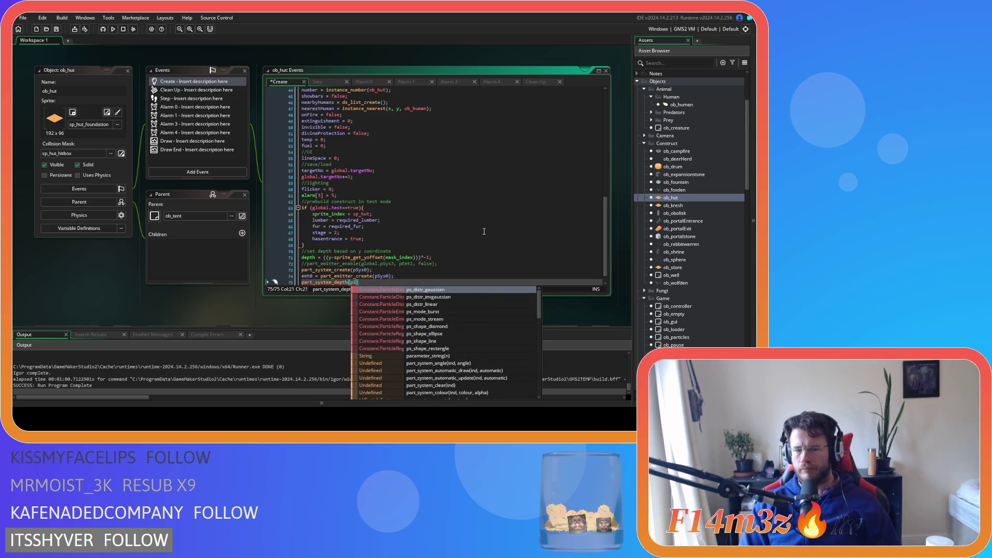
pyautogui.write(',depth);')
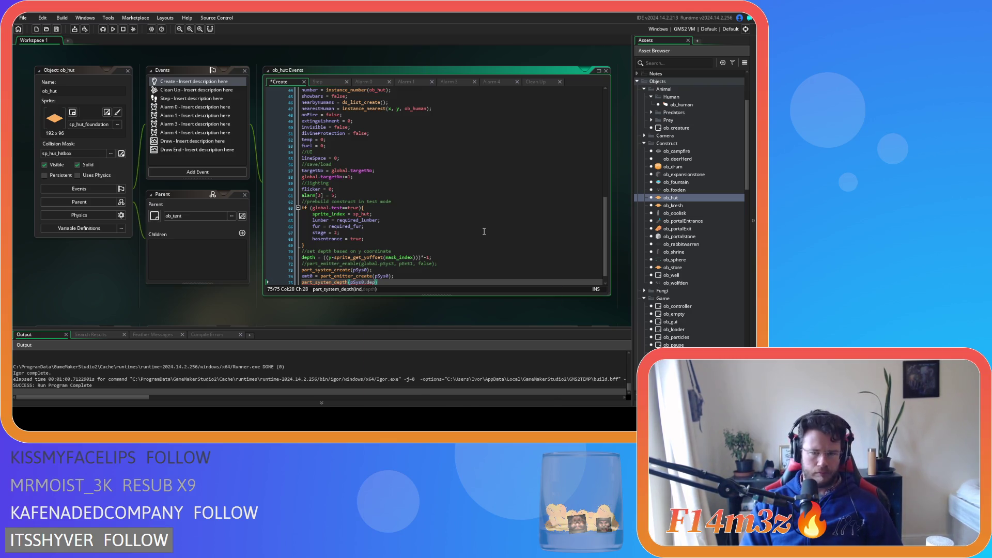
pyautogui.hotkey('ctrl', 's')
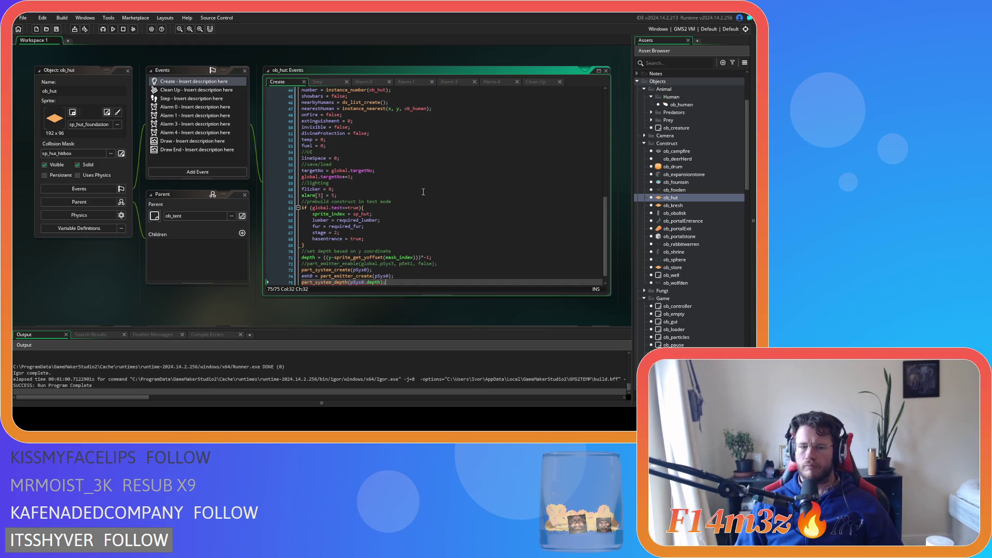
# Start line 76 with part_system_draw_order chosen from the part_system_ suggestions.
pyautogui.press('Return')
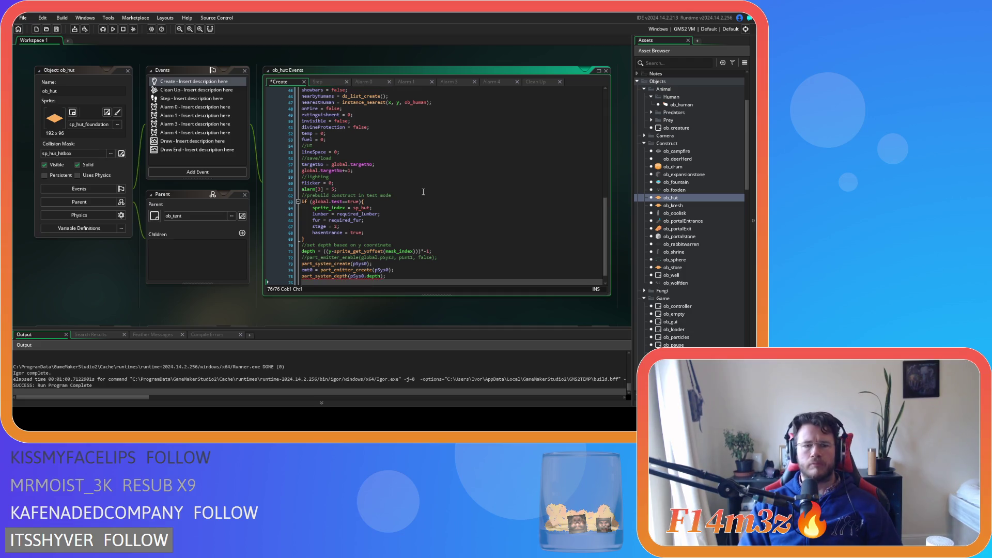
pyautogui.write('par')
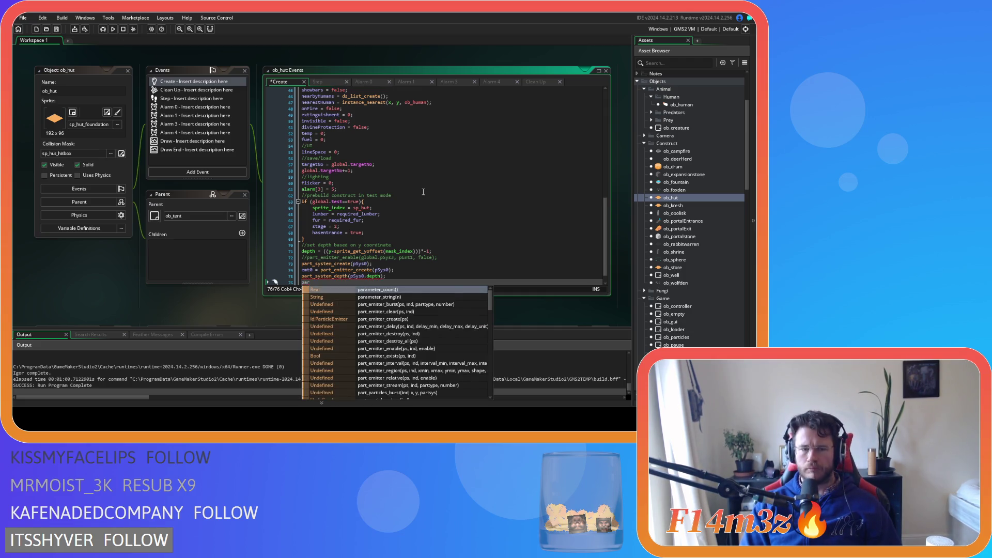
pyautogui.write('t')
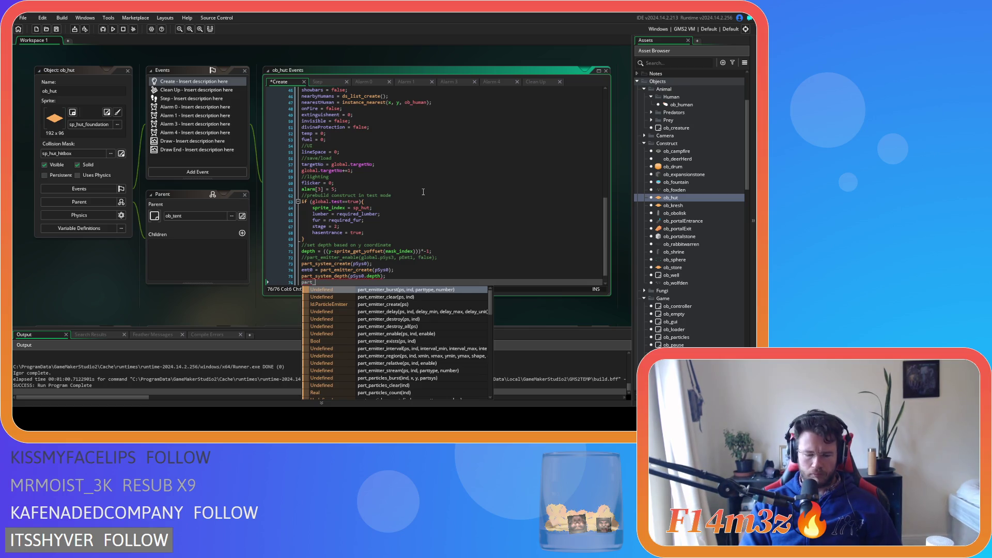
pyautogui.write('_system')
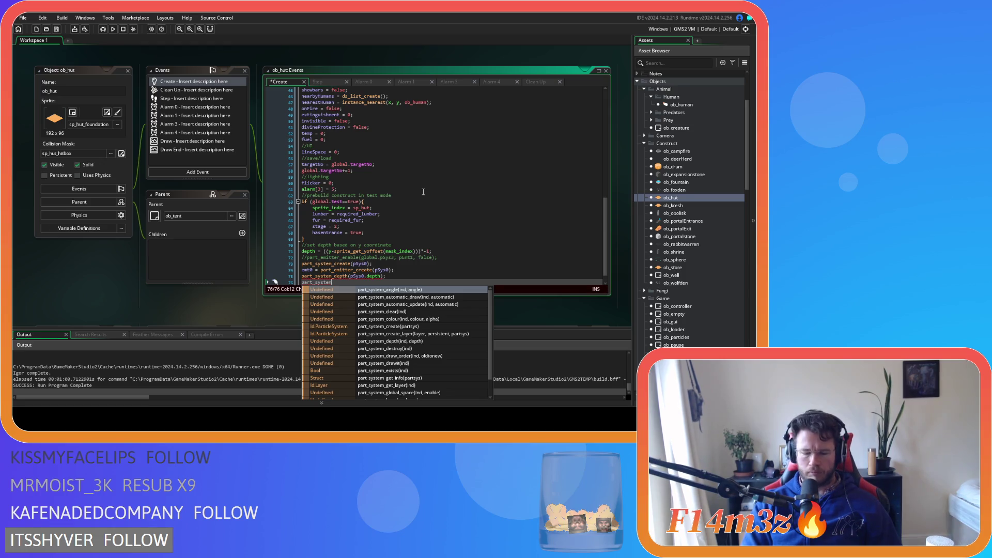
pyautogui.scroll(-1, 423, 192)
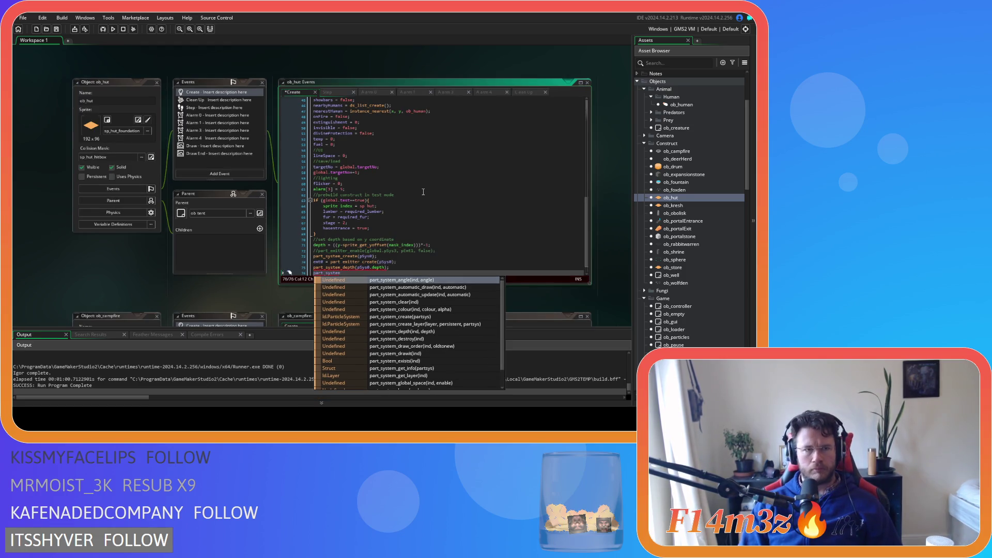
pyautogui.scroll(1, 341, 196)
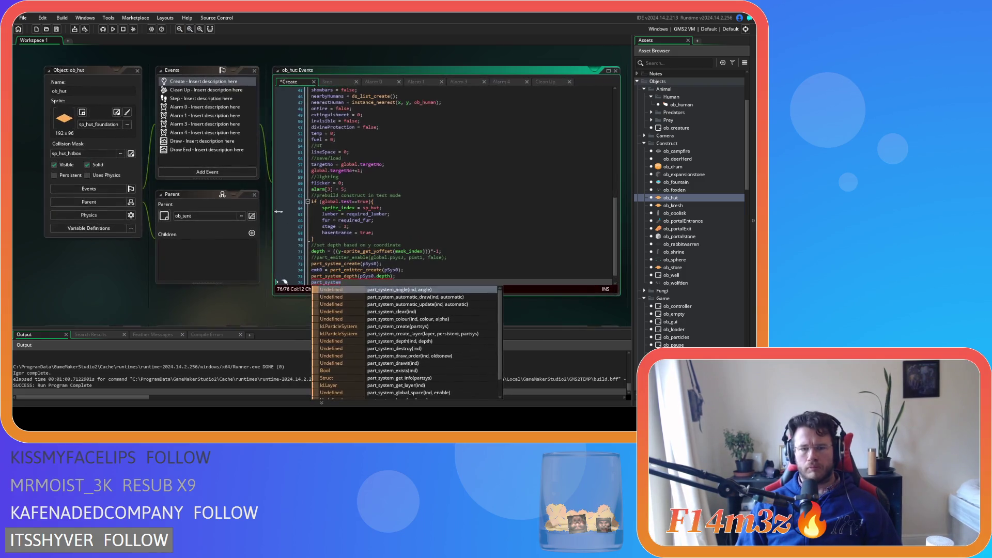
pyautogui.click(349, 284)
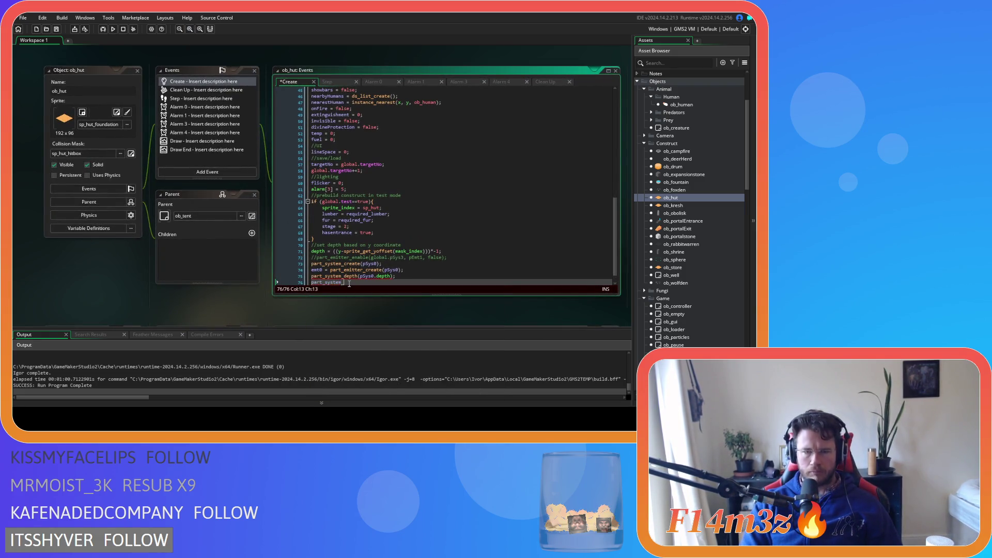
pyautogui.write('_')
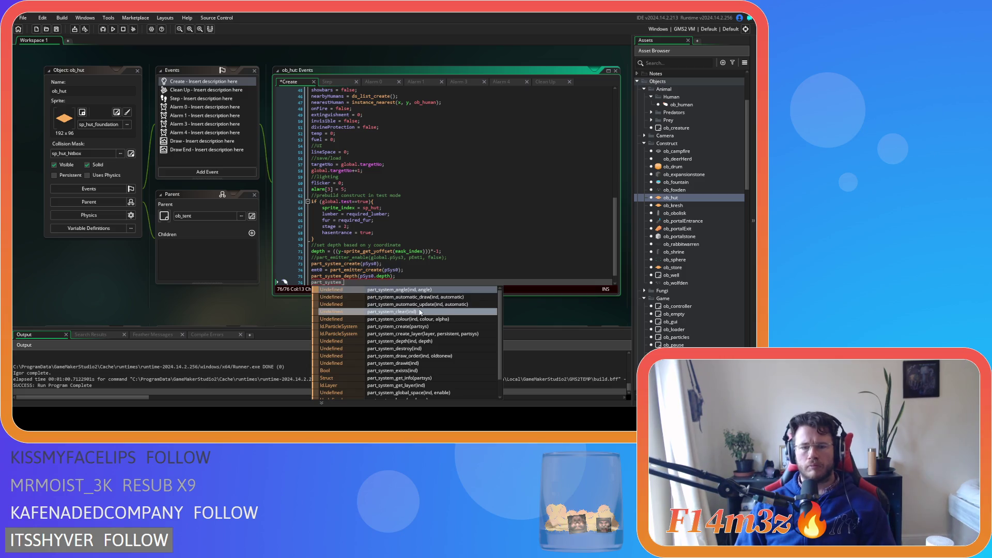
pyautogui.scroll(-1, 434, 323)
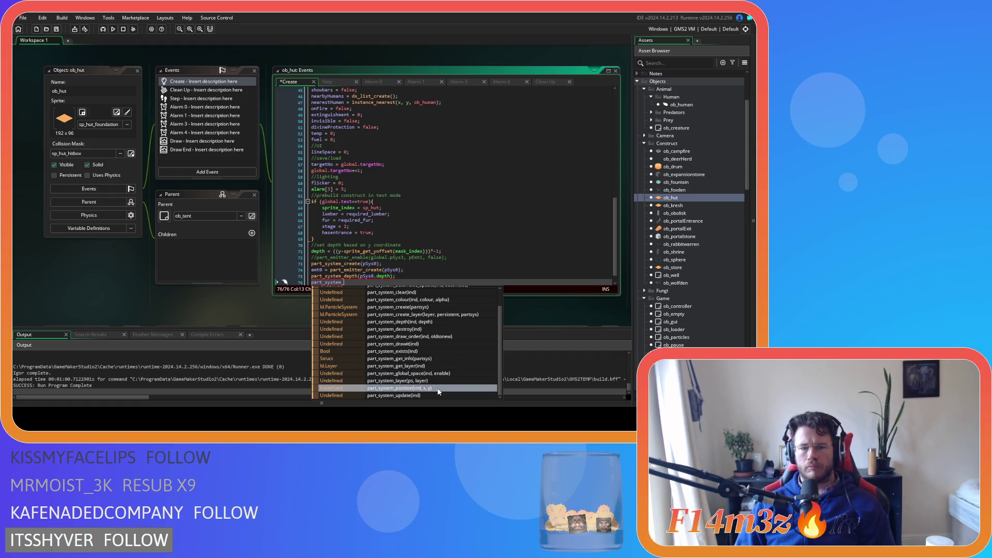
pyautogui.scroll(1, 439, 392)
pyautogui.scroll(1, 438, 391)
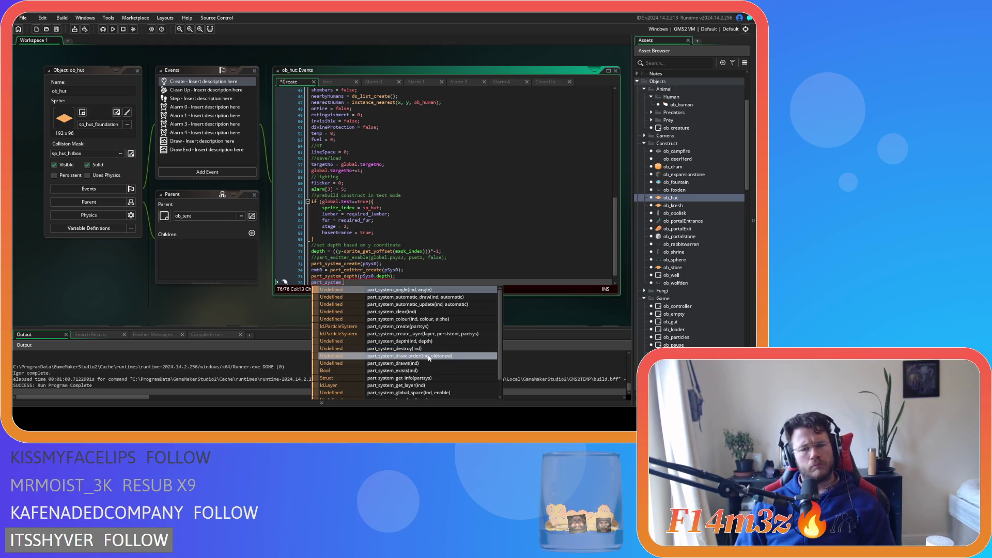
pyautogui.click(408, 356)
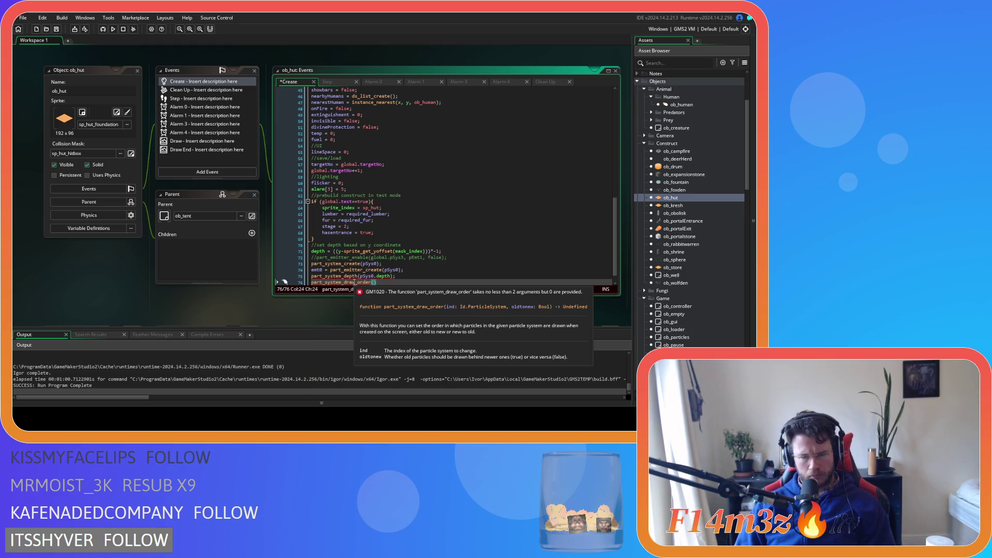